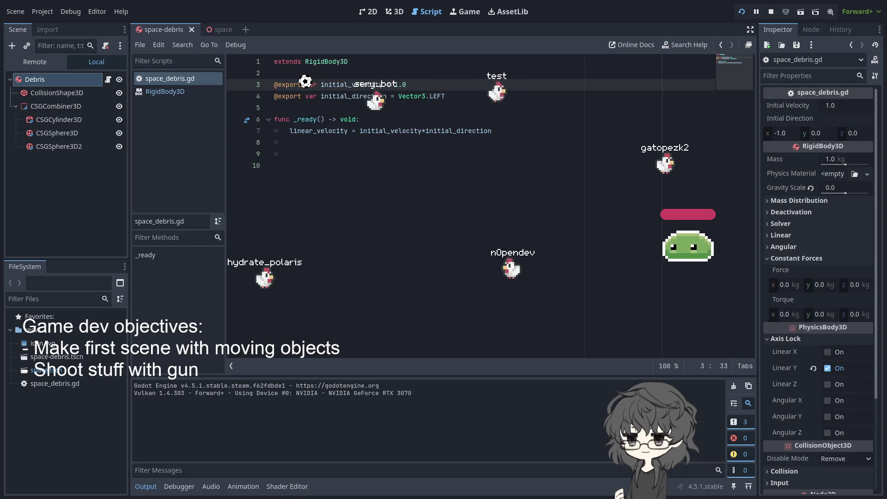
End the running debris-scene test and return to the space_debris.gd script.
{"action": "left_click", "coordinate": [427, 210]}
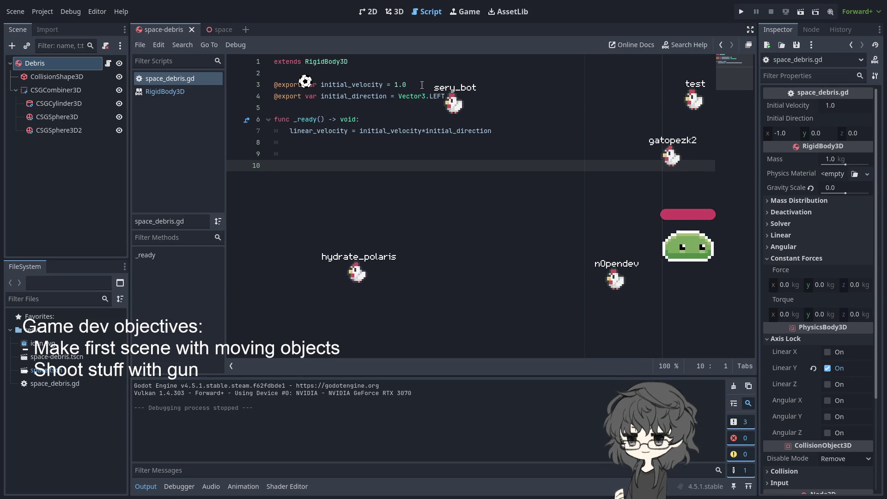
Lower initial_velocity on line 3 to 0.1, then 0.001, test-running the game after each.
{"action": "left_click", "coordinate": [394, 85]}
{"action": "type", "text": "0."}
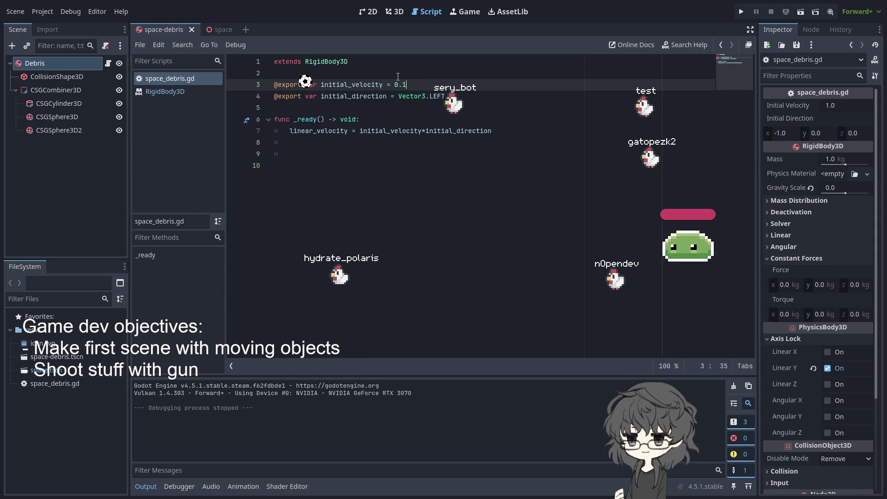
{"action": "left_click", "coordinate": [741, 13]}
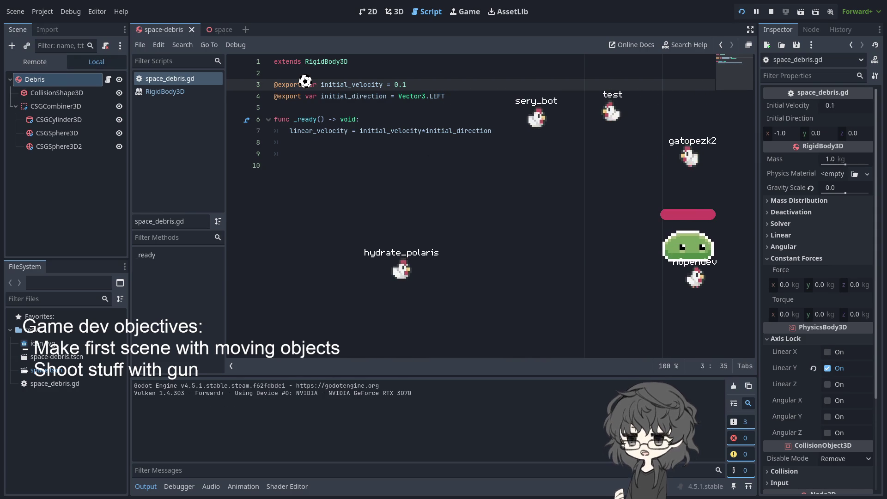
{"action": "key", "text": "F8"}
{"action": "key", "text": "Left"}
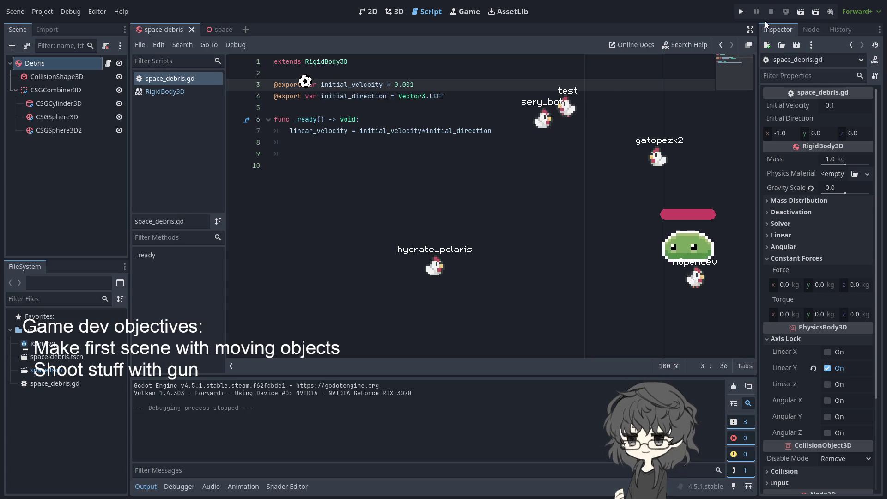
{"action": "left_click", "coordinate": [742, 12]}
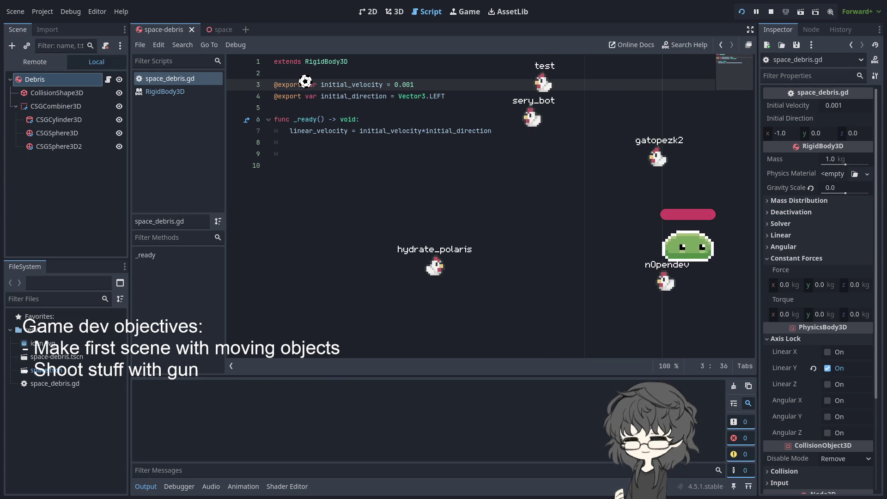
{"action": "key", "text": "F8"}
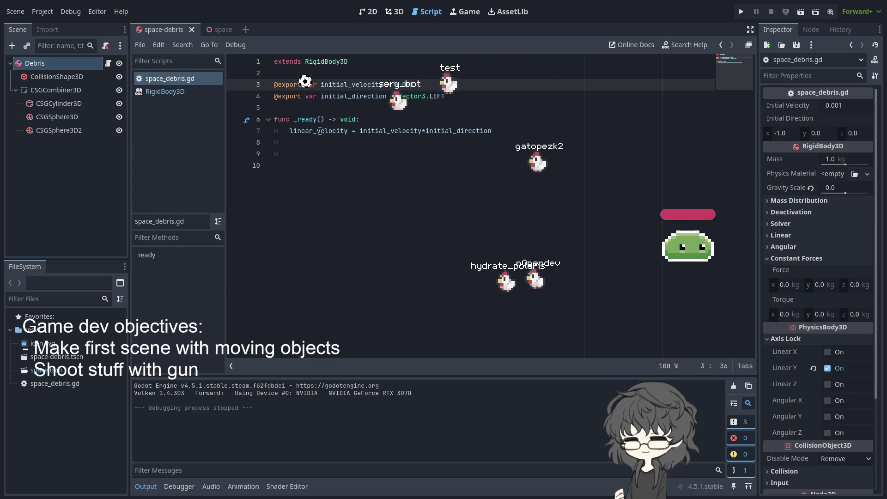
Set initial_velocity to 0.00001 and test-run the game to check the drift.
{"action": "left_click", "coordinate": [415, 84]}
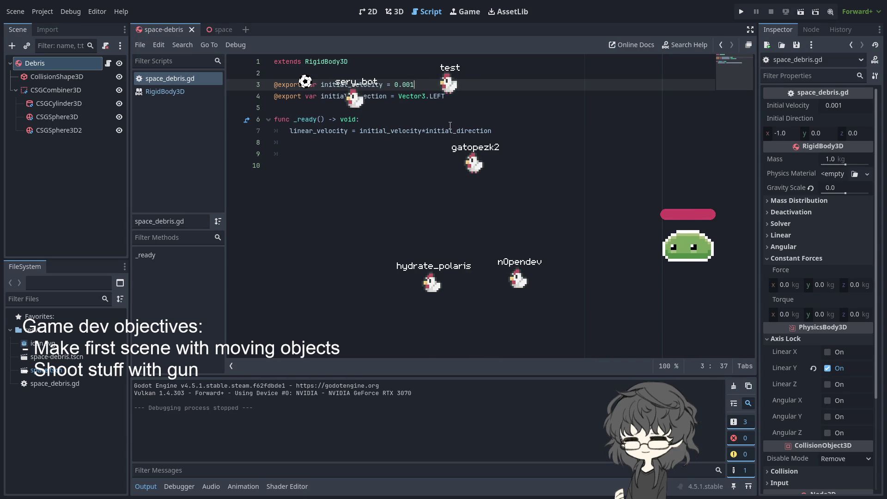
{"action": "type", "text": "0"}
{"action": "left_click", "coordinate": [742, 12]}
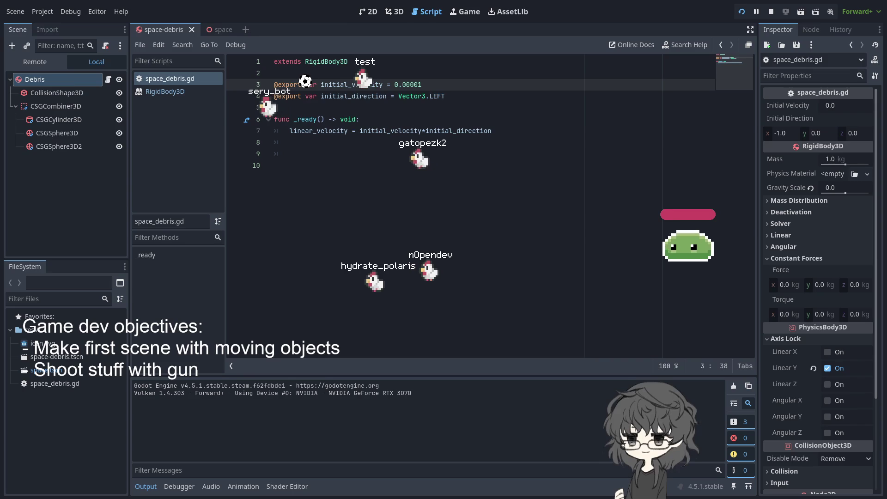
{"action": "key", "text": "F8"}
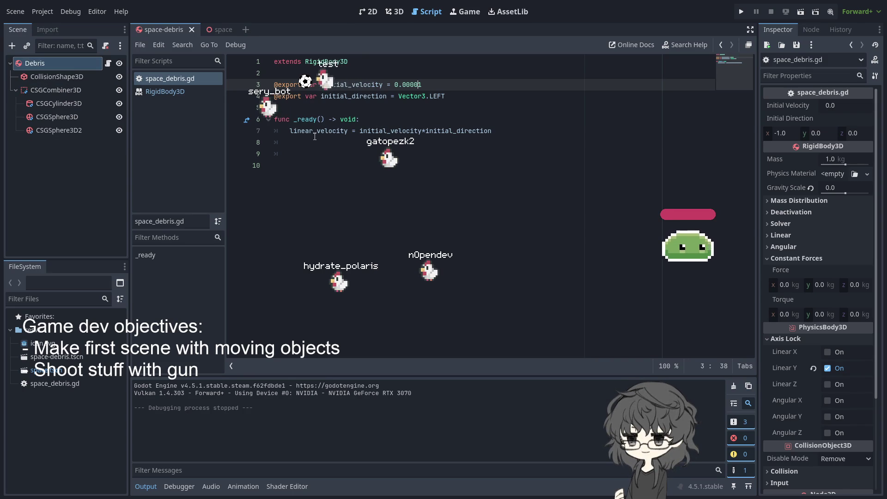
{"action": "left_click", "coordinate": [218, 29]}
{"action": "left_click", "coordinate": [158, 31]}
Compare the debris and space scenes, viewing the debris from the top and orbiting the space scene.
{"action": "left_click", "coordinate": [203, 28]}
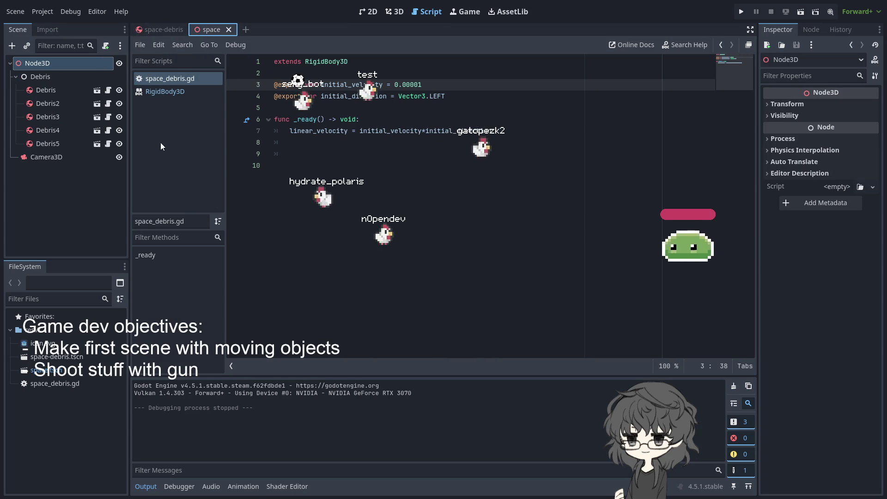
{"action": "left_click", "coordinate": [163, 32]}
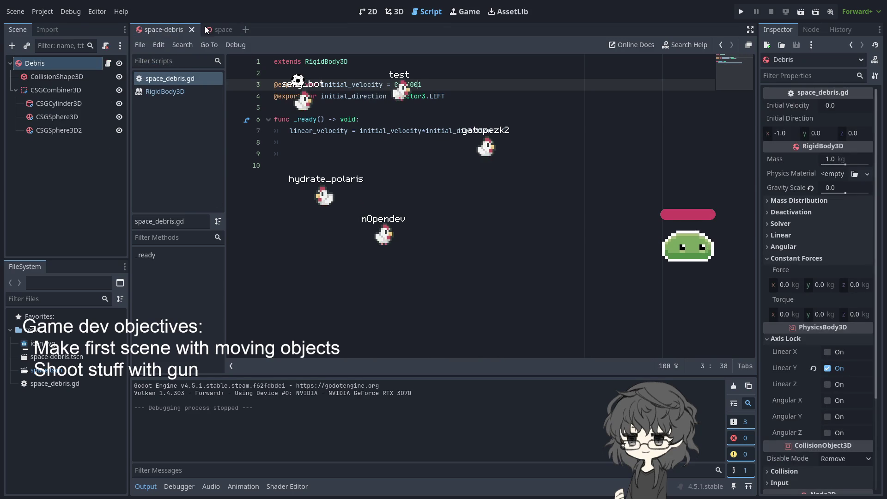
{"action": "left_click", "coordinate": [390, 16]}
{"action": "scroll", "coordinate": [437, 228], "scroll_direction": "down", "scroll_amount": 5}
{"action": "key", "text": "KP_7"}
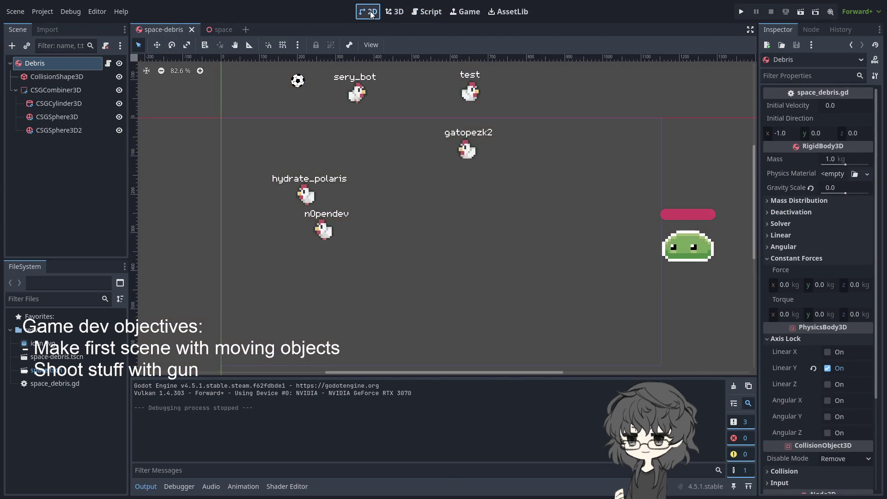
{"action": "left_click", "coordinate": [217, 31]}
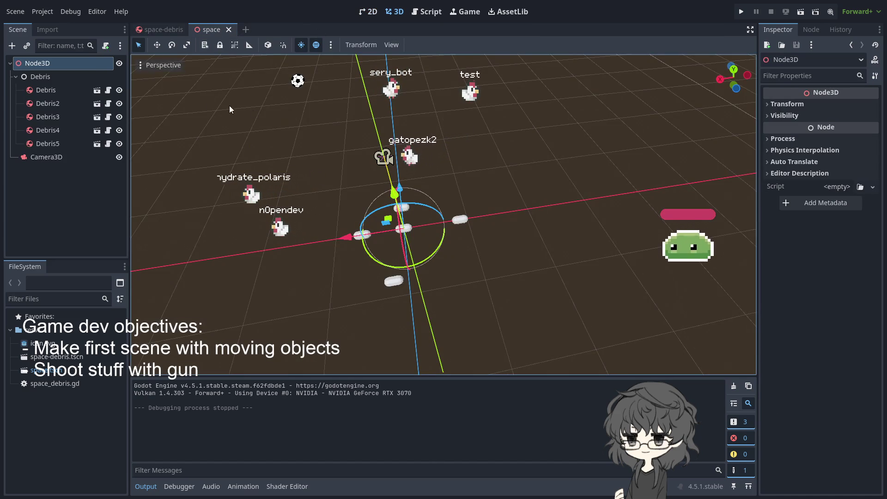
{"action": "scroll", "coordinate": [342, 217], "scroll_direction": "up", "scroll_amount": 2}
{"action": "left_click_drag", "start_coordinate": [341, 217], "coordinate": [443, 215]}
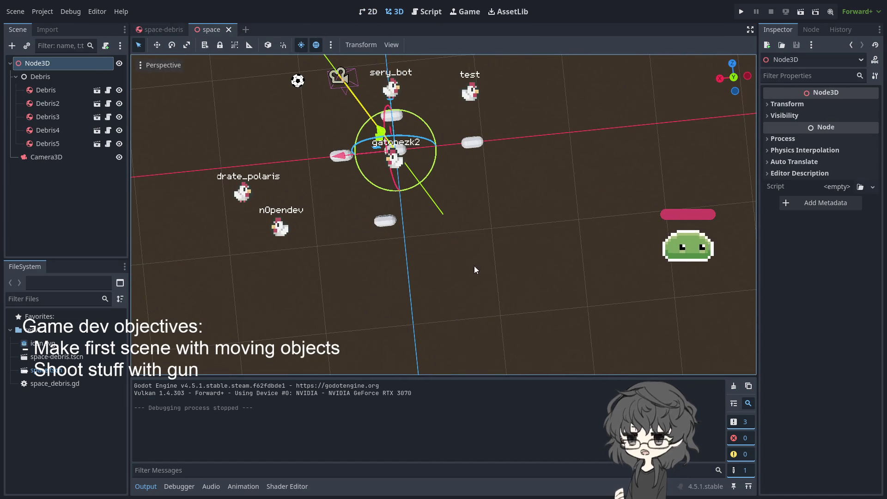
{"action": "mouse_move", "coordinate": [350, 170]}
{"action": "left_mouse_down"}
{"action": "mouse_move", "coordinate": [393, 228]}
{"action": "mouse_move", "coordinate": [357, 212]}
{"action": "mouse_move", "coordinate": [336, 277]}
{"action": "mouse_move", "coordinate": [351, 246]}
{"action": "mouse_move", "coordinate": [345, 269]}
{"action": "left_mouse_up"}
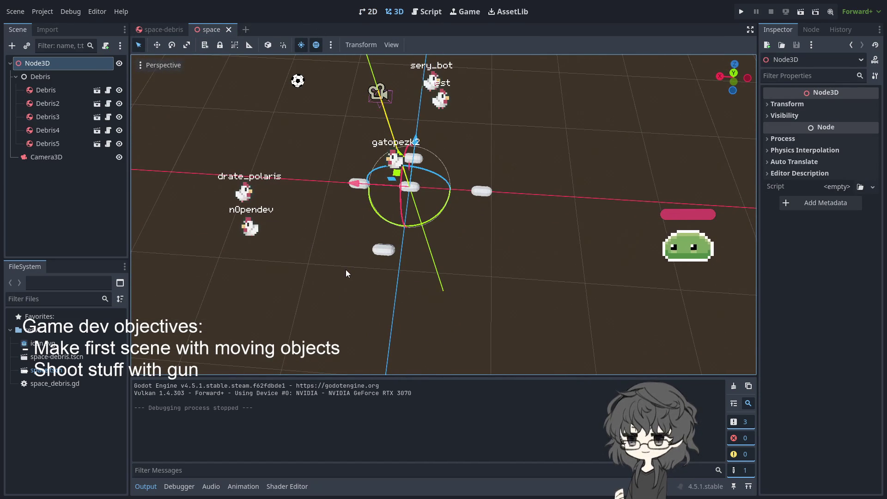
{"action": "mouse_move", "coordinate": [345, 269]}
{"action": "left_mouse_down"}
{"action": "mouse_move", "coordinate": [300, 204]}
{"action": "mouse_move", "coordinate": [259, 175]}
{"action": "left_mouse_up"}
Add a WorldEnvironment node, place it directly under Node3D, and select it.
{"action": "left_click", "coordinate": [151, 31]}
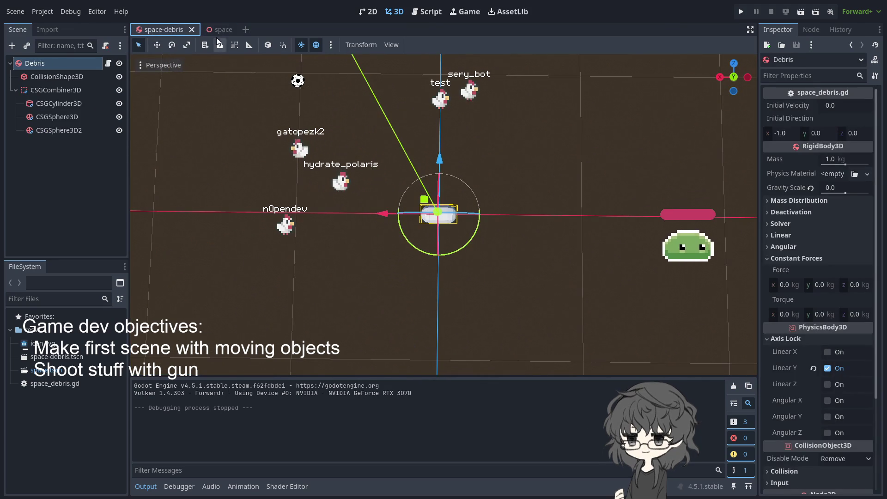
{"action": "left_click", "coordinate": [212, 29]}
{"action": "left_click", "coordinate": [155, 29]}
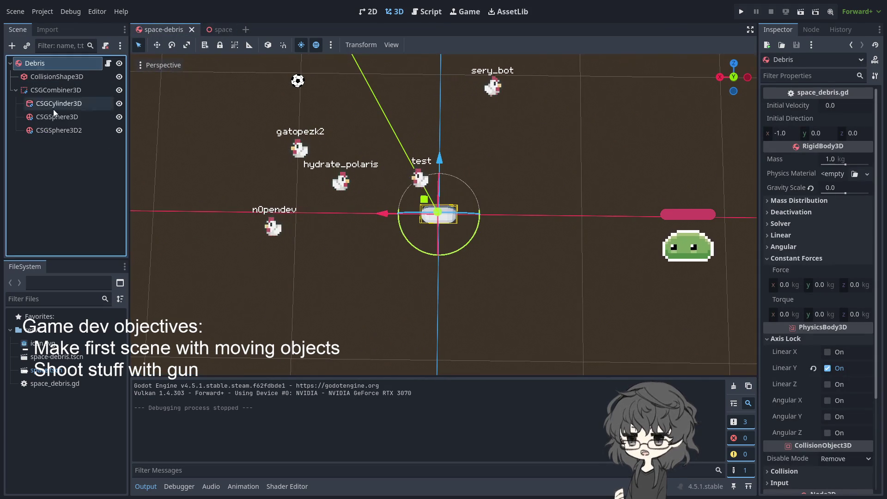
{"action": "left_click", "coordinate": [393, 12]}
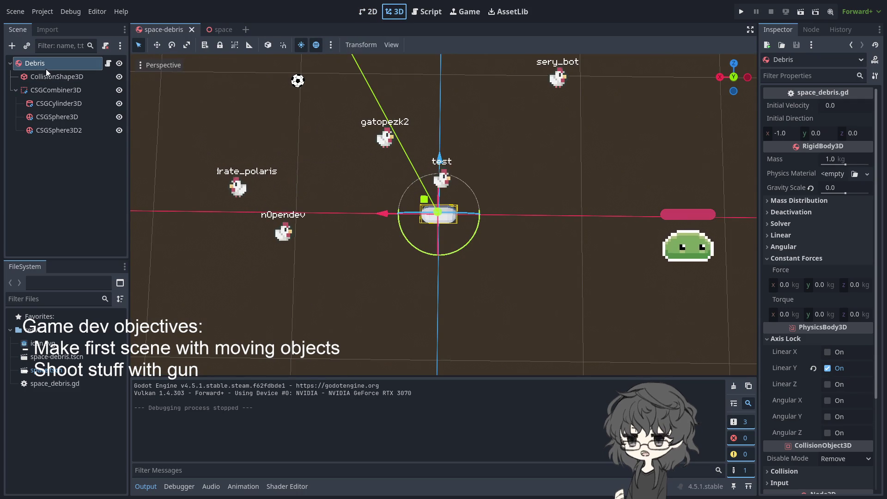
{"action": "left_click", "coordinate": [220, 30]}
{"action": "left_click_drag", "start_coordinate": [326, 187], "coordinate": [274, 212]}
{"action": "mouse_move", "coordinate": [46, 171]}
{"action": "left_mouse_down"}
{"action": "mouse_move", "coordinate": [42, 71]}
{"action": "mouse_move", "coordinate": [52, 79]}
{"action": "left_mouse_up"}
{"action": "left_click", "coordinate": [60, 77]}
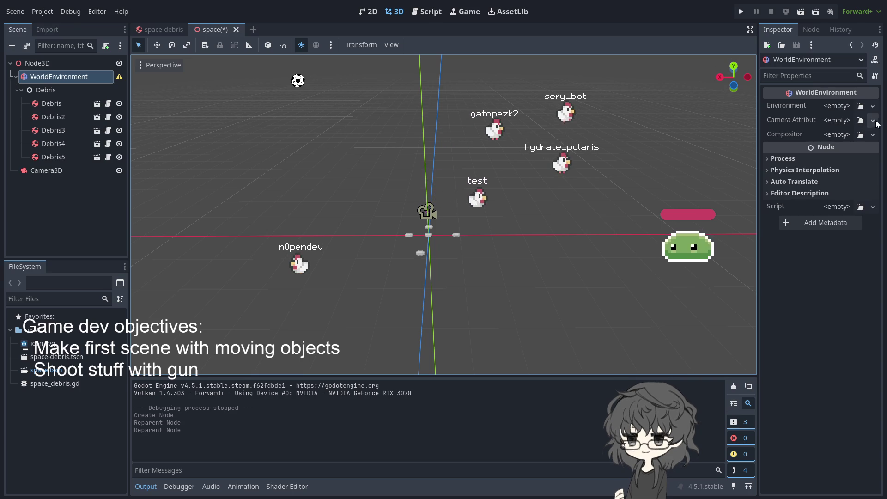
Assign a new Environment resource to the WorldEnvironment and test-run the scene.
{"action": "left_click", "coordinate": [845, 108]}
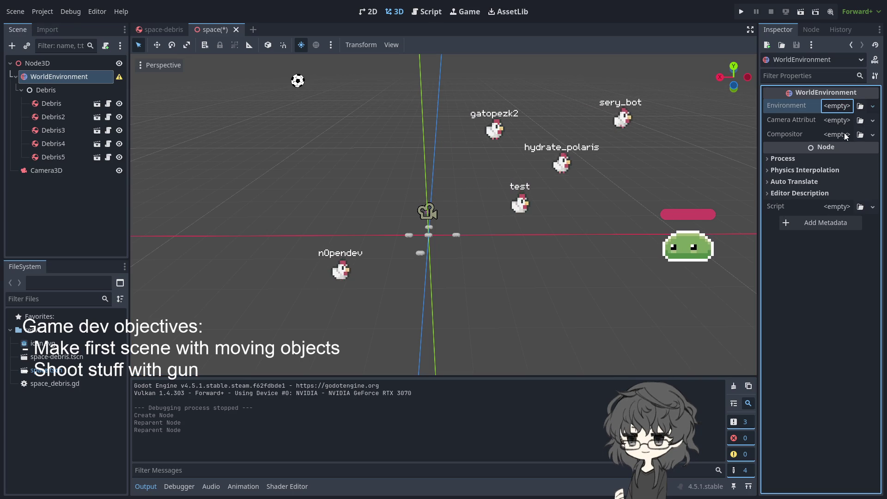
{"action": "left_click", "coordinate": [847, 106]}
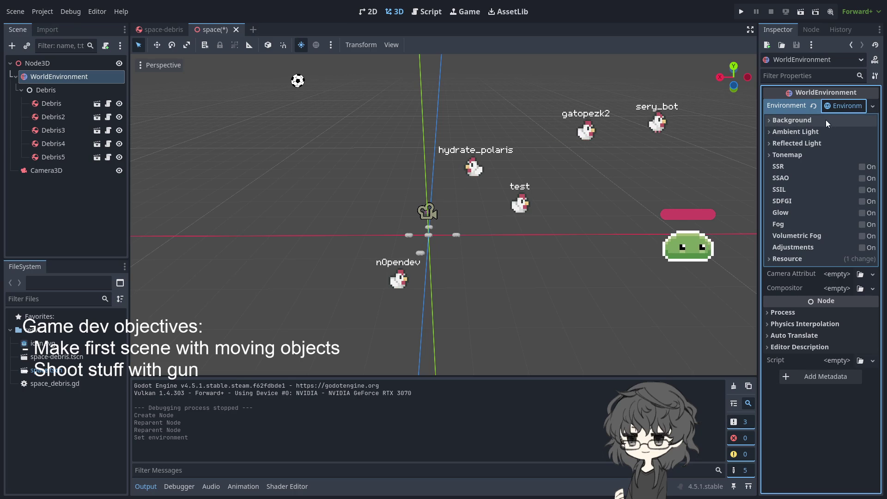
{"action": "scroll", "coordinate": [487, 172], "scroll_direction": "up", "scroll_amount": 2}
{"action": "mouse_move", "coordinate": [487, 172]}
{"action": "left_mouse_down"}
{"action": "mouse_move", "coordinate": [466, 265]}
{"action": "mouse_move", "coordinate": [450, 270]}
{"action": "mouse_move", "coordinate": [397, 250]}
{"action": "mouse_move", "coordinate": [365, 180]}
{"action": "left_mouse_up"}
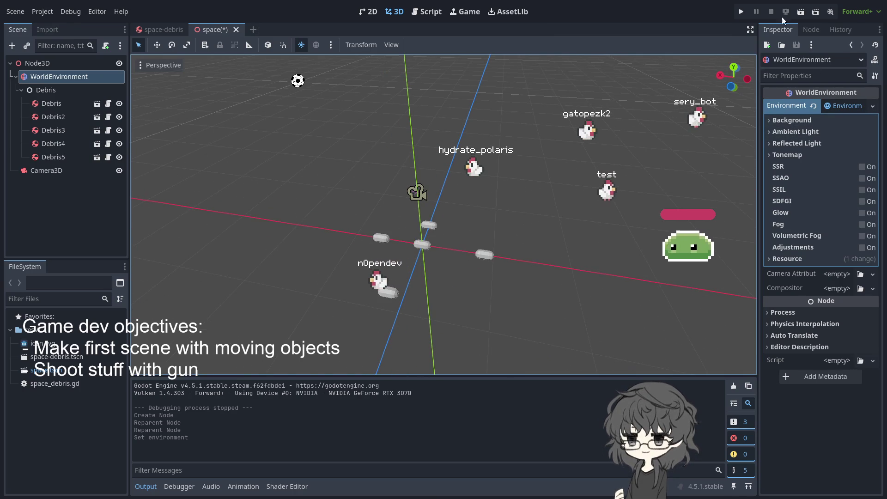
{"action": "key", "text": "F5"}
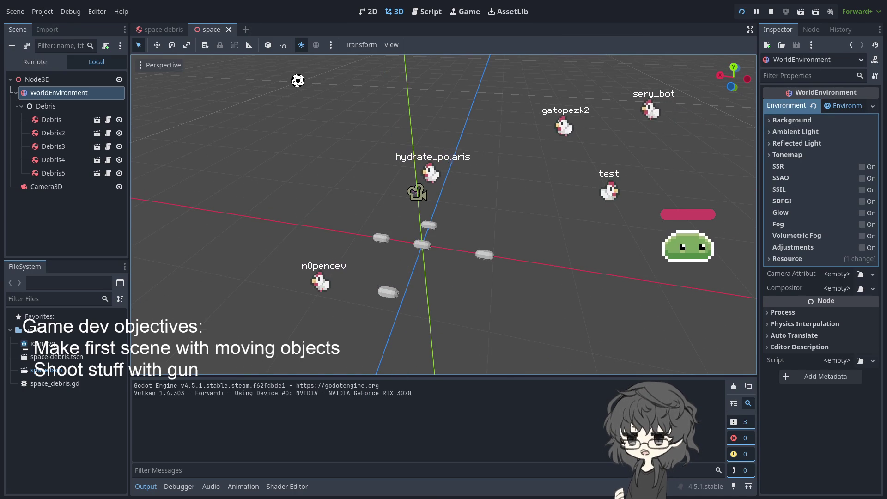
{"action": "key", "text": "F8"}
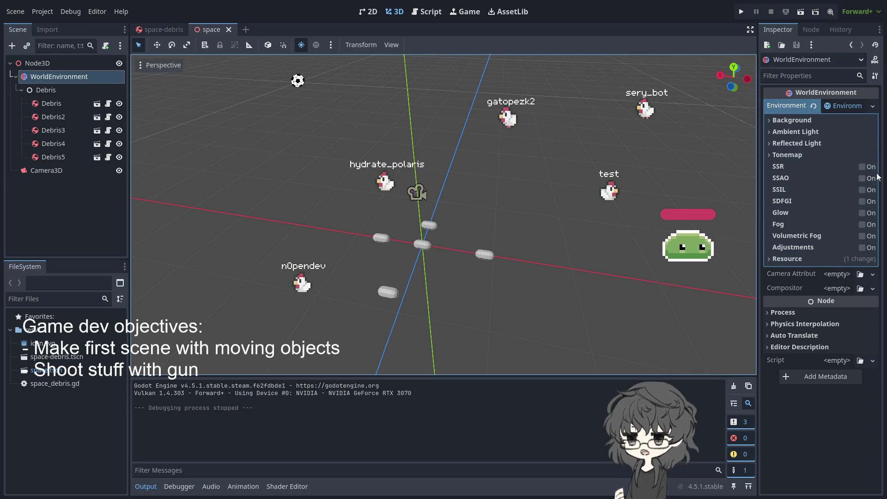
Expand the Background and Reflected Light settings, briefly checking Ambient Light and Tonemap.
{"action": "left_click", "coordinate": [779, 120]}
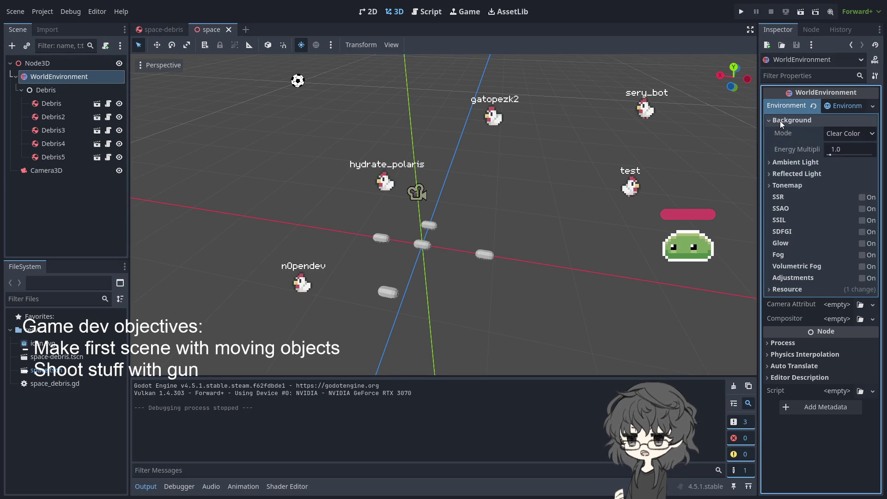
{"action": "left_click", "coordinate": [788, 161]}
{"action": "left_click", "coordinate": [789, 162]}
{"action": "left_click", "coordinate": [795, 174]}
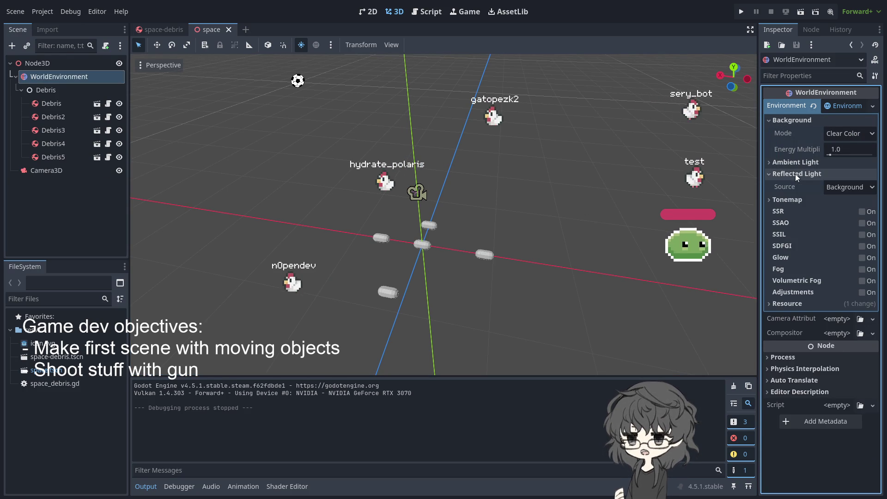
{"action": "left_click", "coordinate": [784, 201]}
{"action": "left_click", "coordinate": [785, 201]}
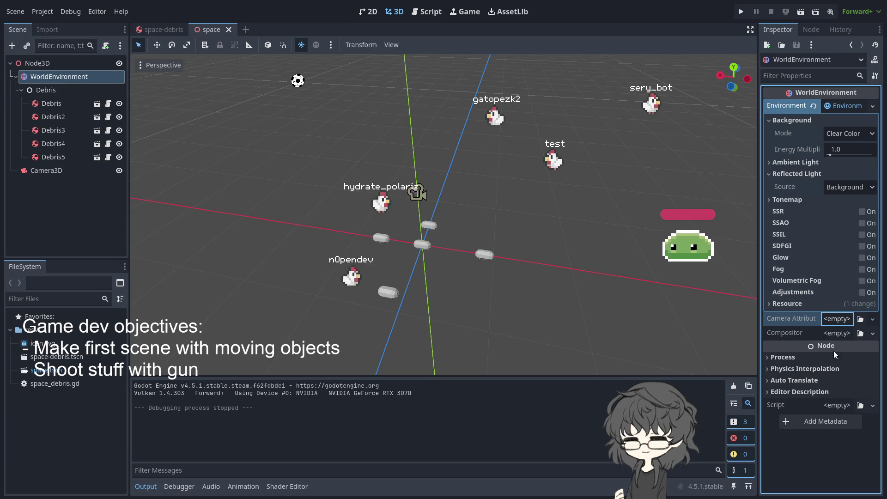
Create a new CameraAttributes resource for the WorldEnvironment and test-run the scene.
{"action": "left_click", "coordinate": [845, 323]}
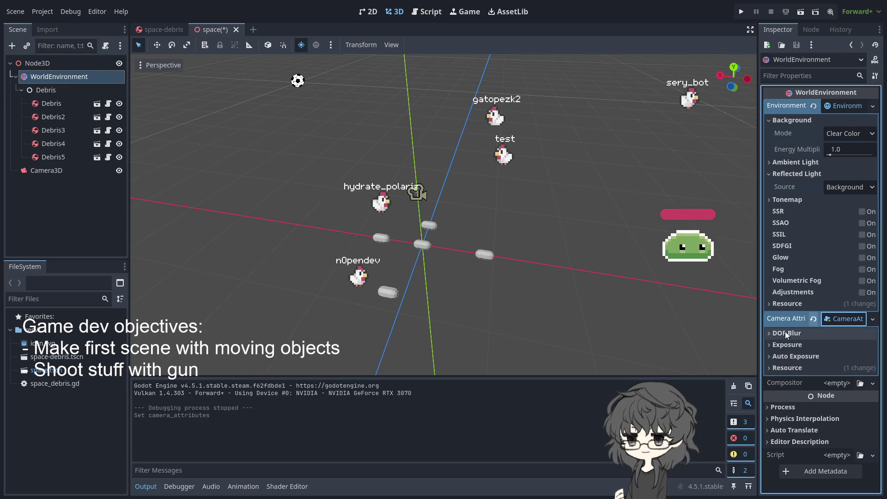
{"action": "left_click", "coordinate": [741, 12]}
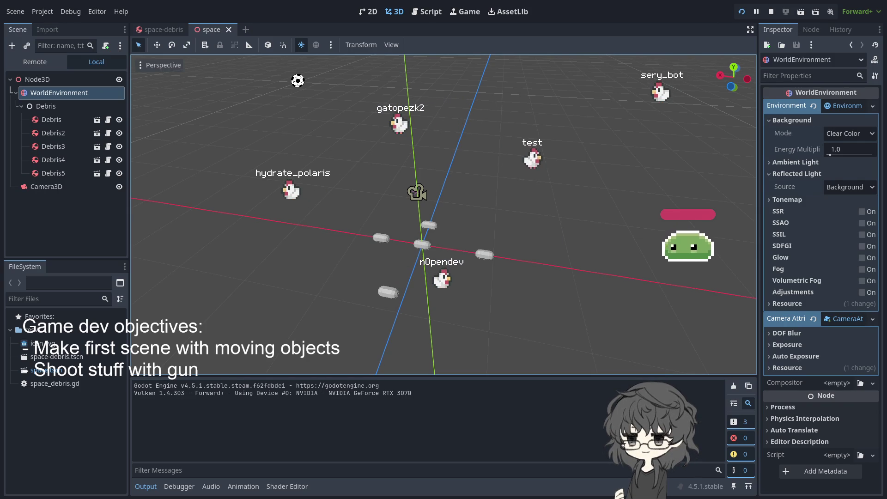
{"action": "key", "text": "F8"}
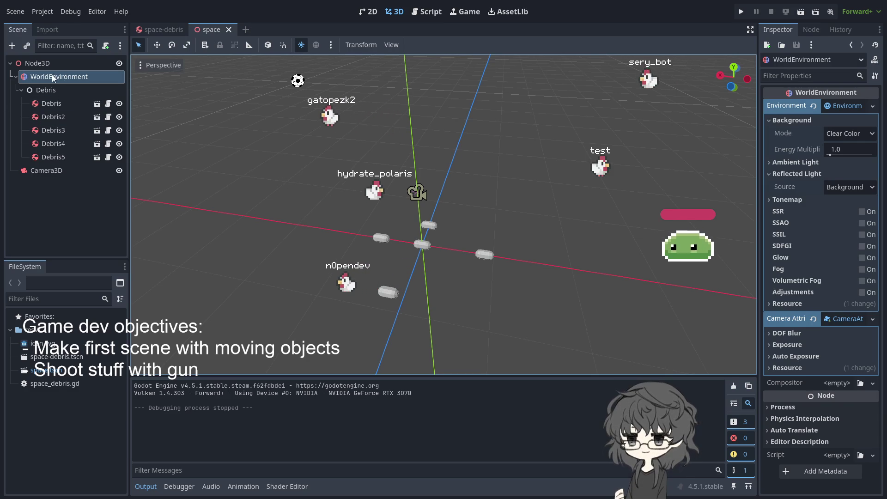
Move Camera3D within the scene tree, test-run again, and reselect the WorldEnvironment.
{"action": "mouse_move", "coordinate": [37, 168]}
{"action": "left_mouse_down"}
{"action": "mouse_move", "coordinate": [64, 63]}
{"action": "mouse_move", "coordinate": [55, 77]}
{"action": "left_mouse_up"}
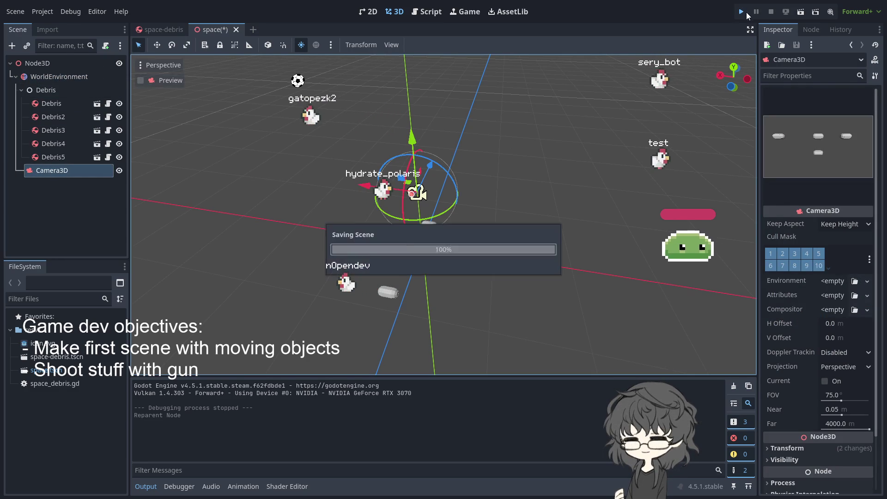
{"action": "key", "text": "F5"}
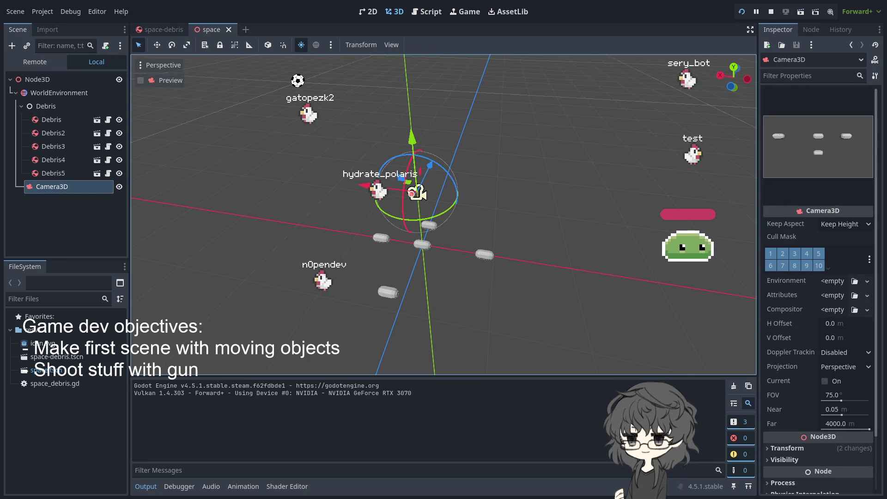
{"action": "key", "text": "F8"}
{"action": "left_click", "coordinate": [63, 77]}
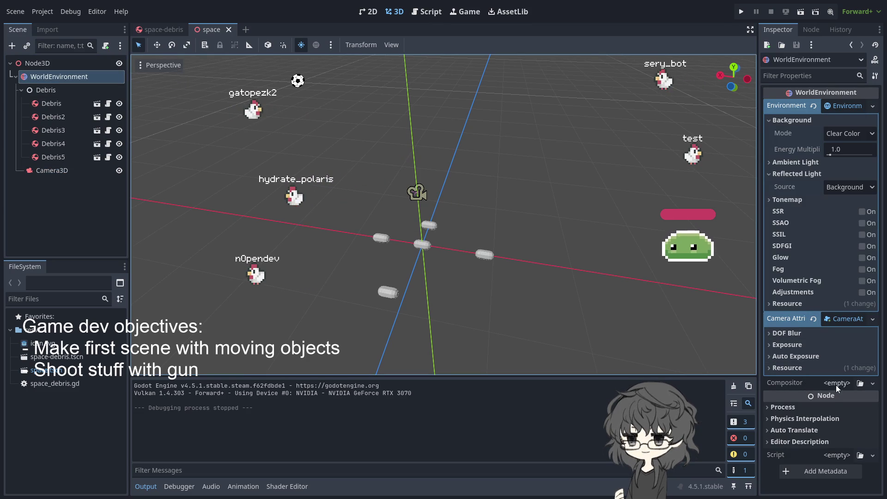
{"action": "left_click", "coordinate": [847, 105]}
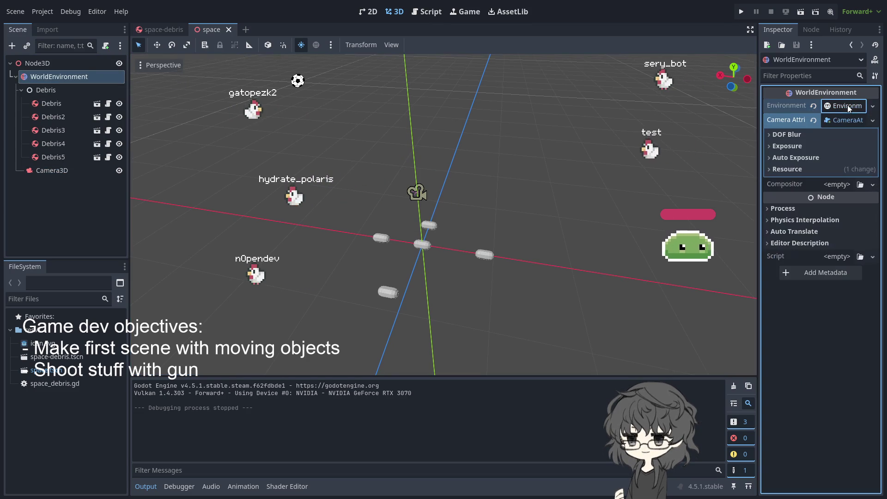
Change the Ambient Light colour from black to light grey and test-run the space scene.
{"action": "left_click", "coordinate": [841, 107]}
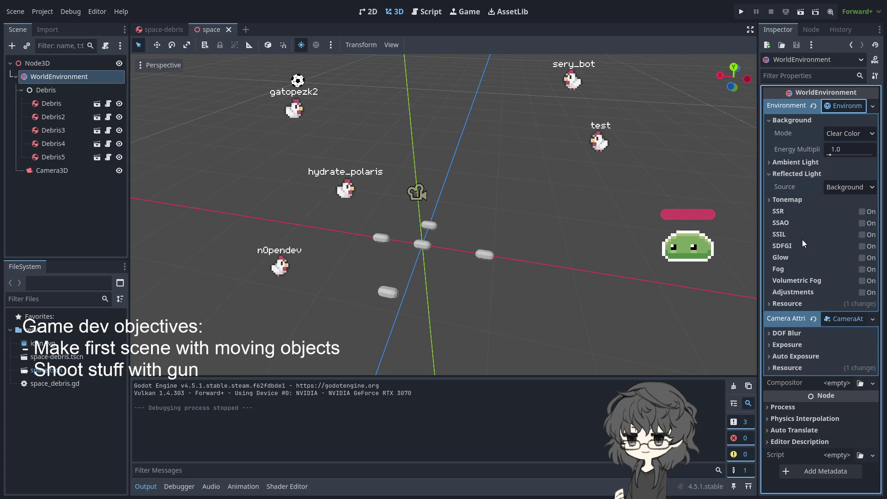
{"action": "left_click", "coordinate": [796, 164]}
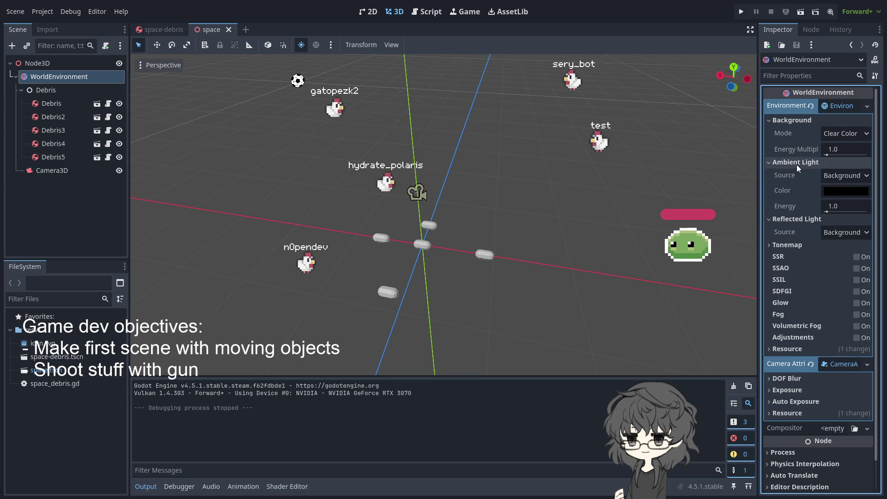
{"action": "left_click", "coordinate": [848, 176]}
{"action": "left_click", "coordinate": [839, 193]}
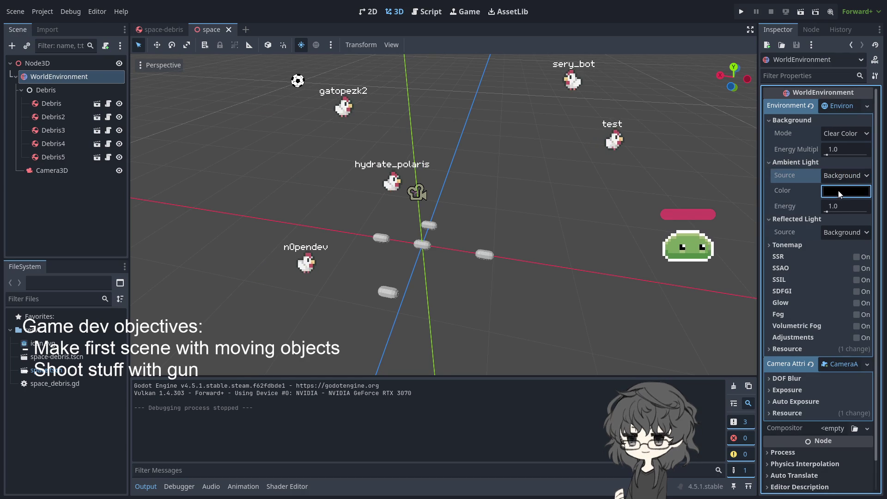
{"action": "left_click", "coordinate": [785, 217]}
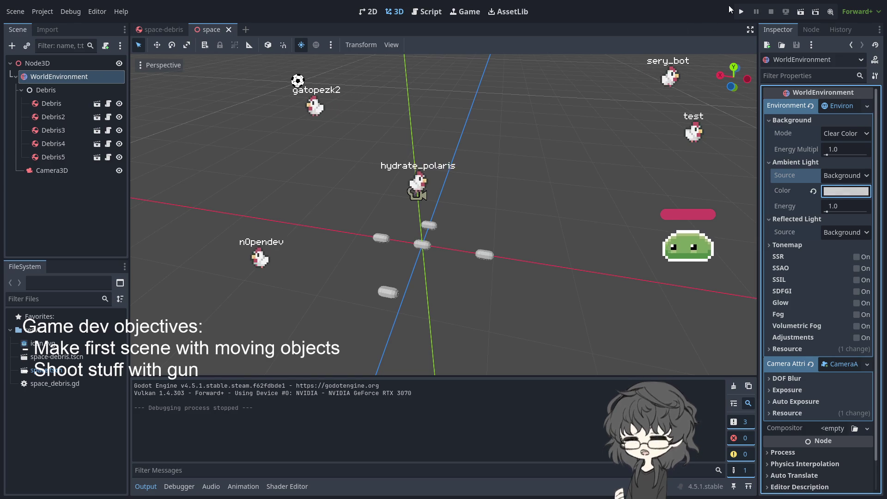
{"action": "left_click", "coordinate": [739, 13]}
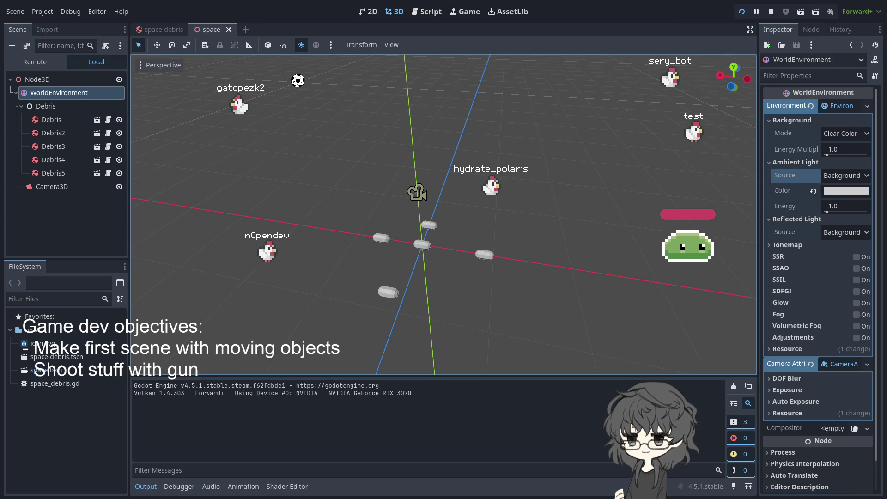
{"action": "key", "text": "F8"}
{"action": "mouse_move", "coordinate": [567, 207]}
{"action": "left_mouse_down"}
{"action": "mouse_move", "coordinate": [509, 148]}
{"action": "mouse_move", "coordinate": [491, 203]}
{"action": "left_mouse_up"}
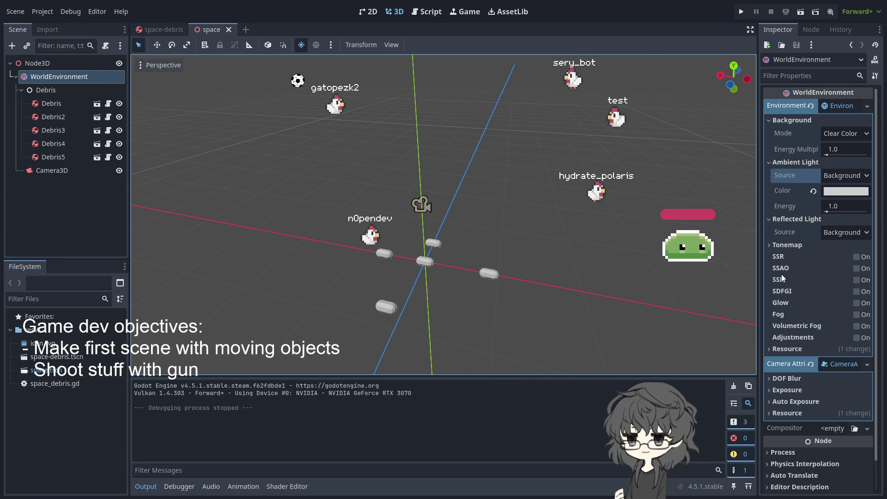
{"action": "double_click", "coordinate": [778, 244]}
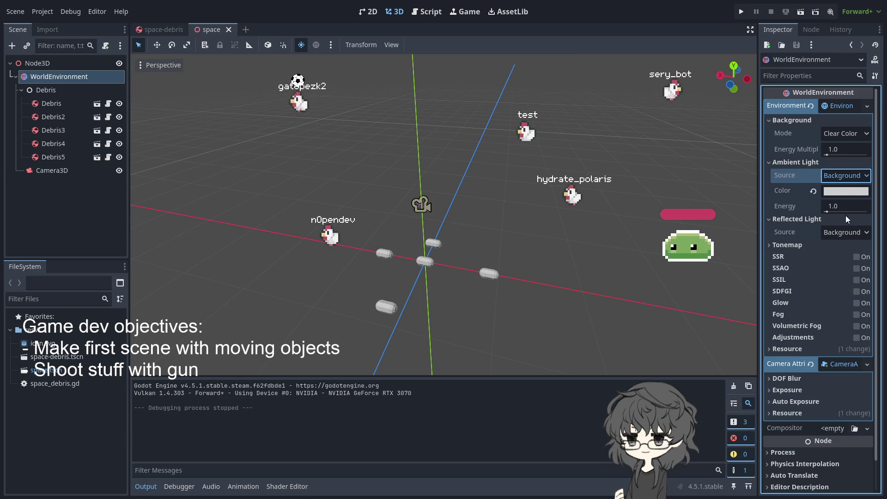
Switch the ambient light source to Sky, test-run, and set the colour back to black.
{"action": "left_click", "coordinate": [837, 233]}
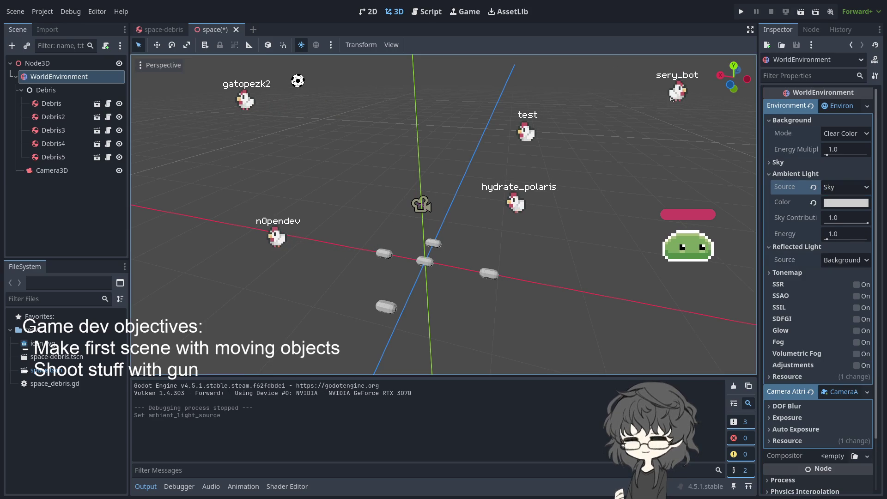
{"action": "left_click", "coordinate": [741, 13]}
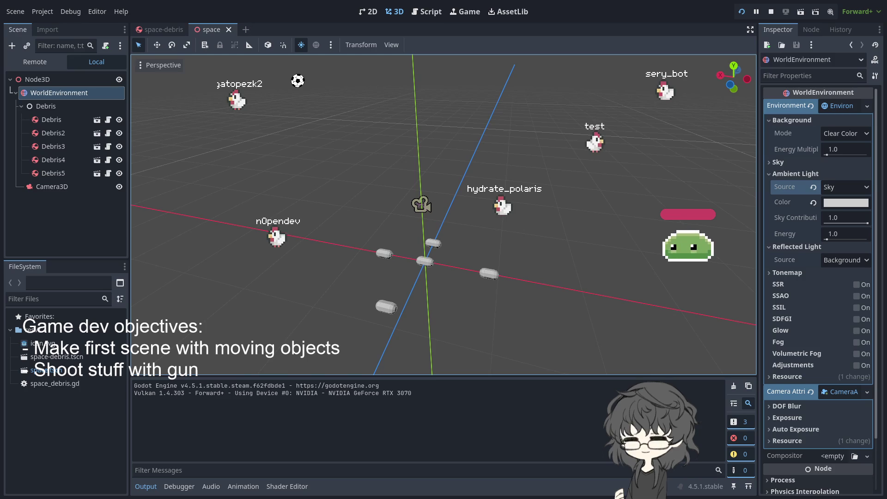
{"action": "key", "text": "F8"}
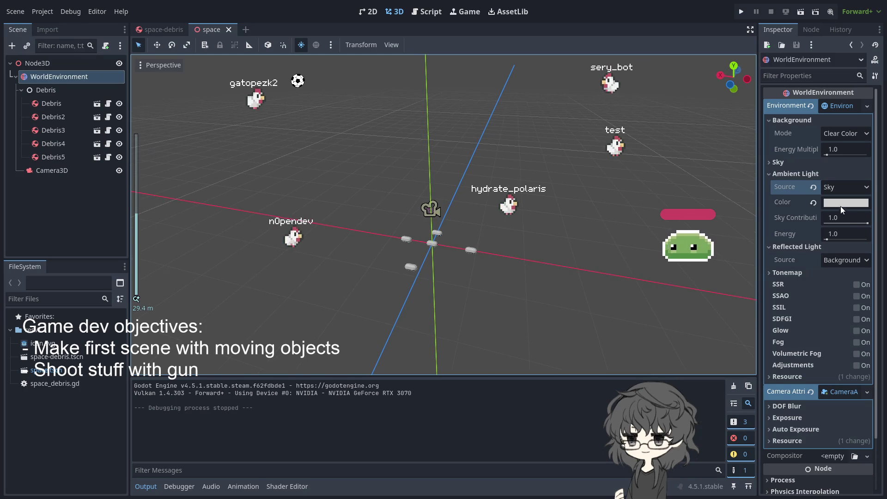
{"action": "left_click", "coordinate": [846, 203]}
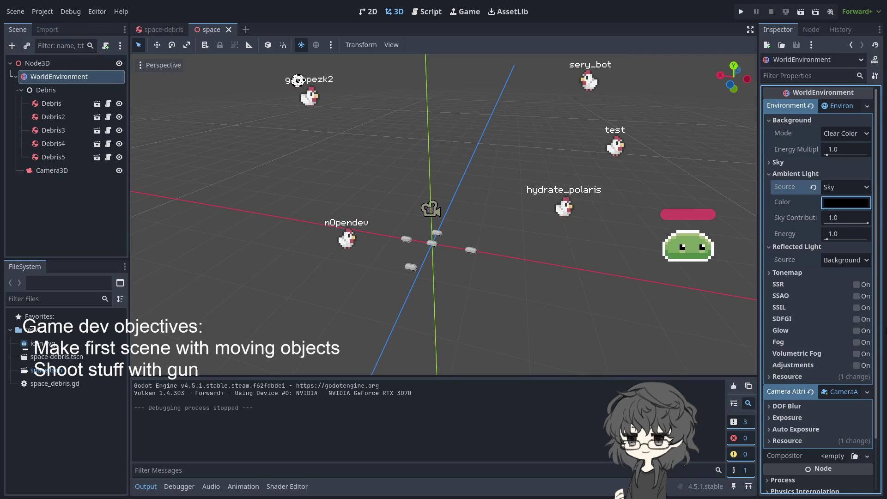
{"action": "left_click", "coordinate": [738, 13]}
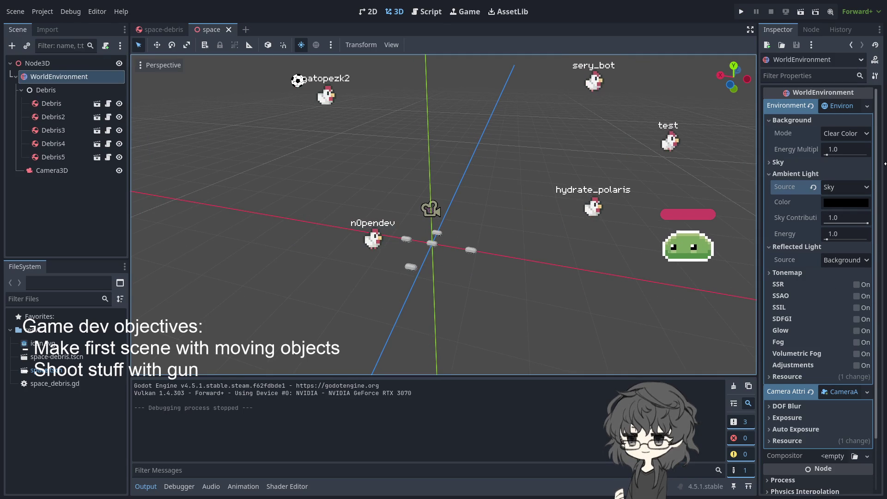
Try ambient light energy 7.37 in a test run, then reset it to 1.0.
{"action": "left_click_drag", "start_coordinate": [830, 238], "coordinate": [847, 237]}
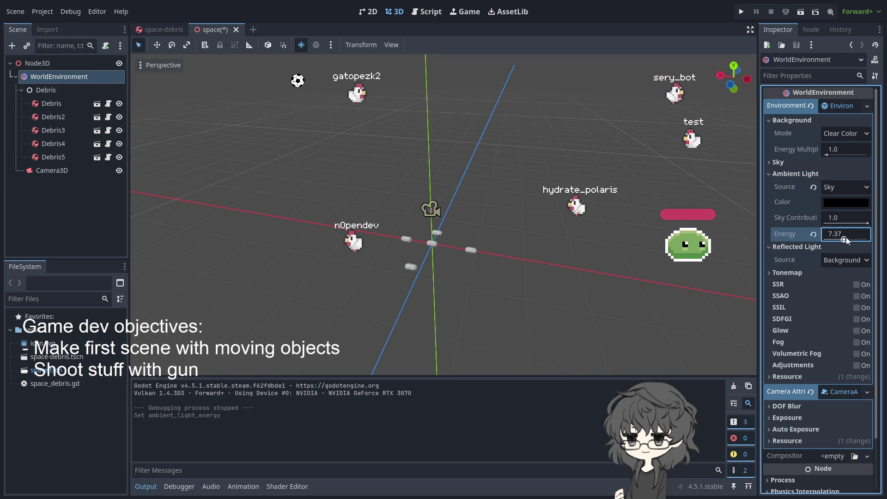
{"action": "left_click", "coordinate": [742, 11]}
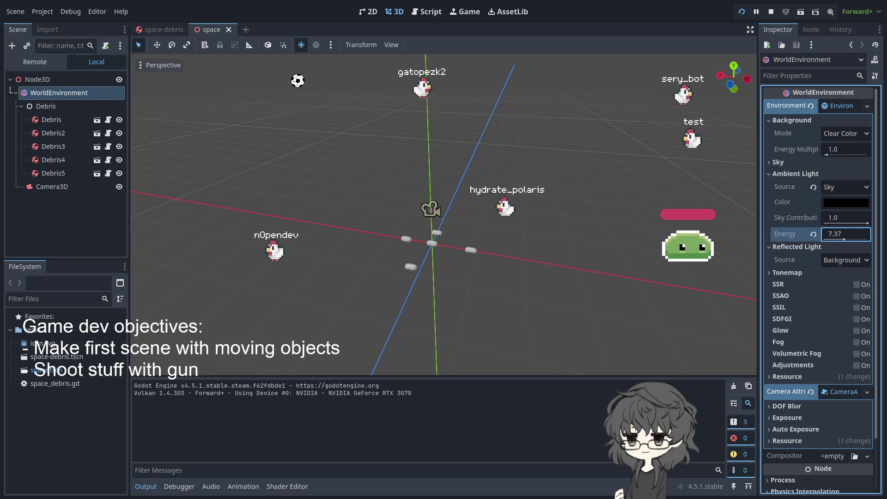
{"action": "key", "text": "F8"}
{"action": "left_click", "coordinate": [813, 235]}
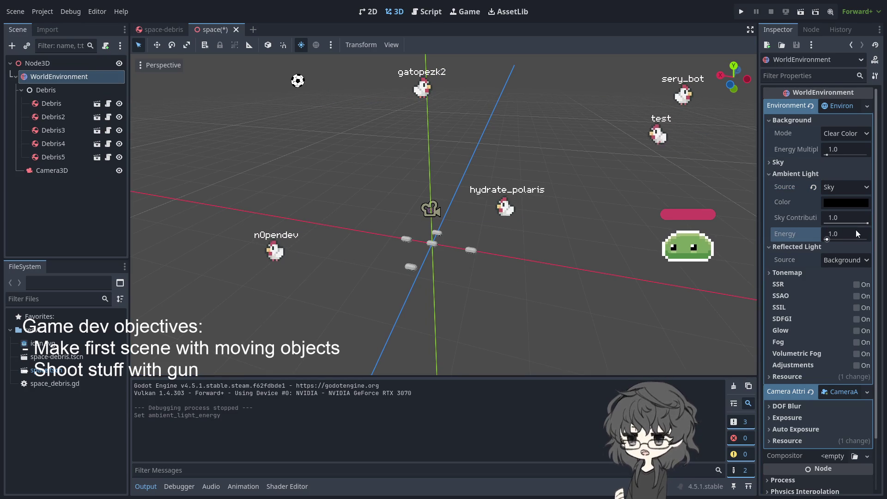
Add a DirectionalLight3D to the space scene with the preview-sun button.
{"action": "scroll", "coordinate": [444, 203], "scroll_direction": "up", "scroll_amount": 2}
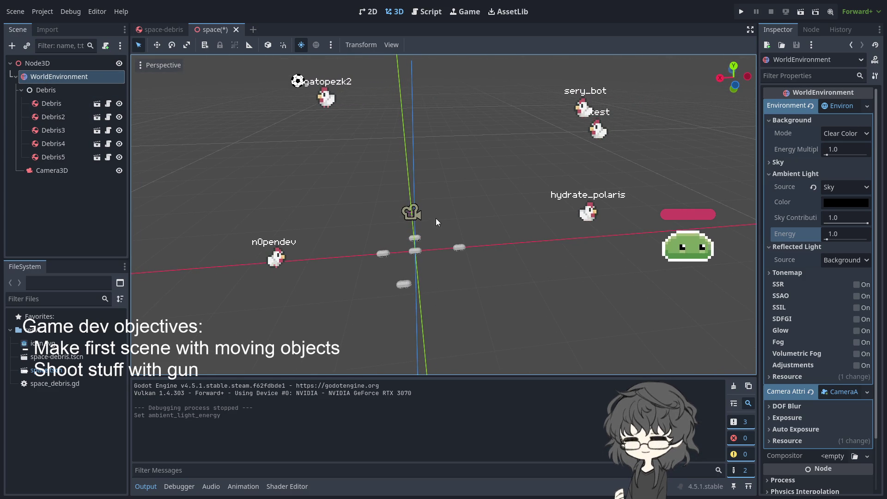
{"action": "left_click_drag", "start_coordinate": [434, 219], "coordinate": [425, 232]}
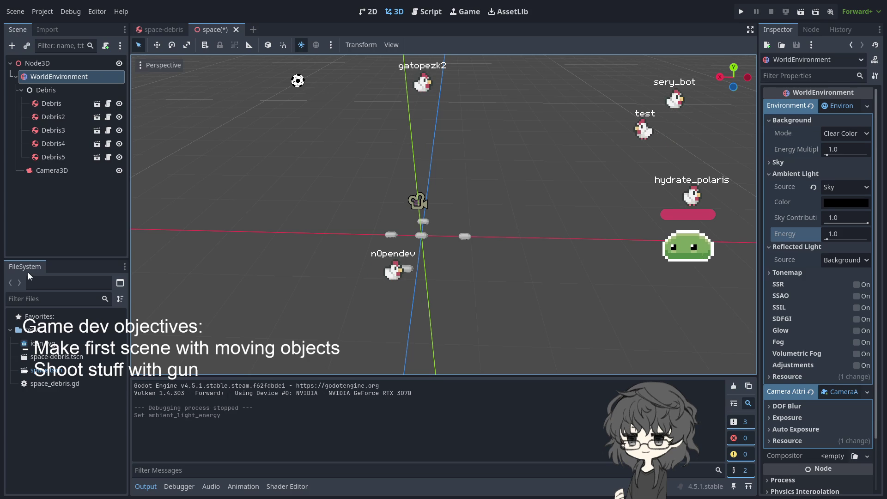
{"action": "left_click", "coordinate": [330, 45]}
{"action": "left_click", "coordinate": [449, 173]}
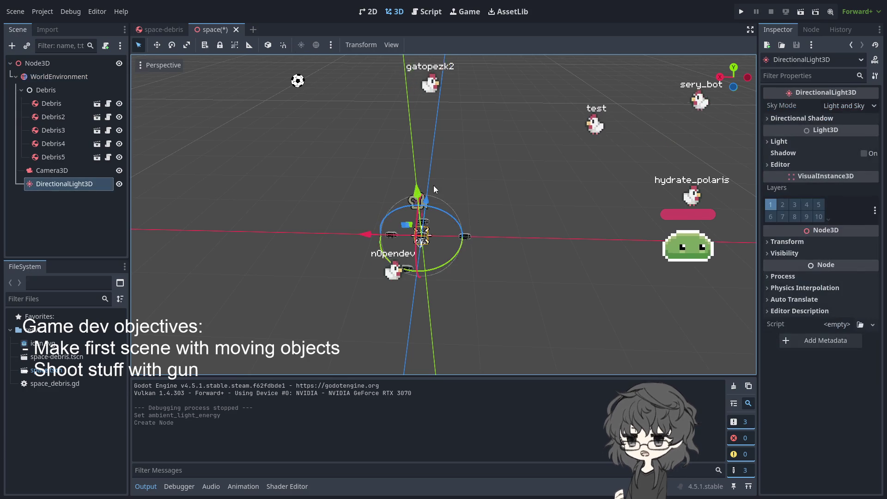
Lift the DirectionalLight3D above the debris, tilt it about 36 degrees, and run the scene.
{"action": "left_click_drag", "start_coordinate": [365, 277], "coordinate": [364, 127]}
{"action": "mouse_move", "coordinate": [431, 224]}
{"action": "left_mouse_down"}
{"action": "mouse_move", "coordinate": [443, 167]}
{"action": "mouse_move", "coordinate": [452, 187]}
{"action": "mouse_move", "coordinate": [442, 217]}
{"action": "mouse_move", "coordinate": [343, 181]}
{"action": "mouse_move", "coordinate": [133, 177]}
{"action": "mouse_move", "coordinate": [166, 177]}
{"action": "left_mouse_up"}
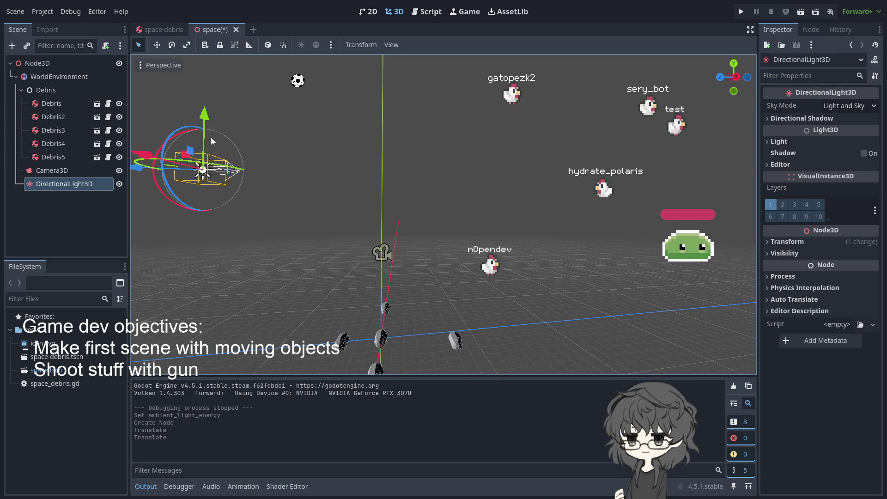
{"action": "left_click_drag", "start_coordinate": [176, 132], "coordinate": [160, 163]}
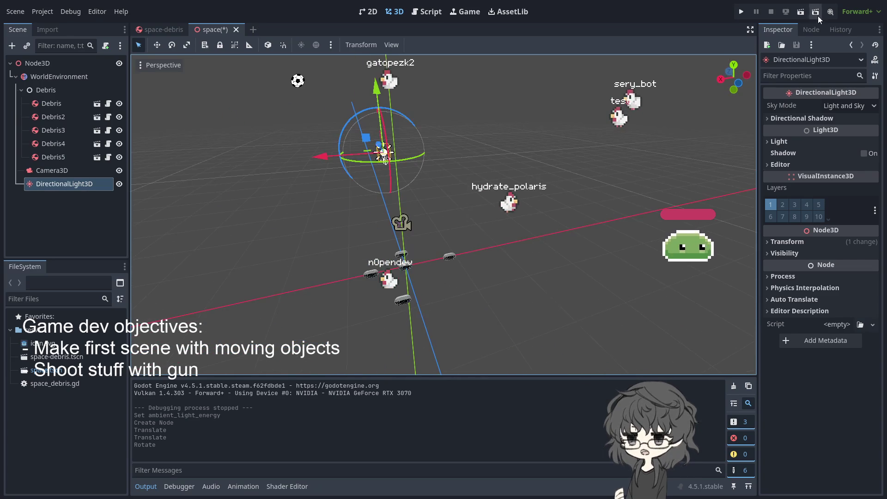
{"action": "left_click", "coordinate": [741, 12]}
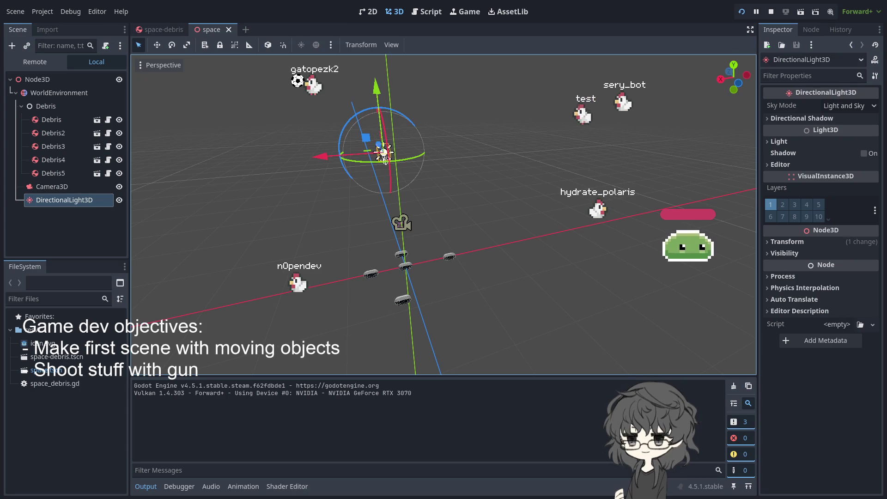
{"action": "left_click", "coordinate": [73, 103]}
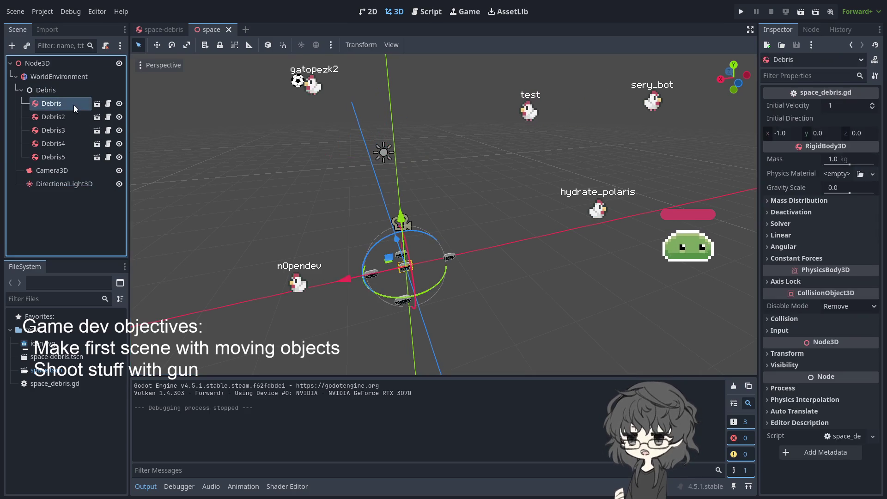
Set Debris5's Initial Direction X to 1.0 in the Inspector.
{"action": "left_click", "coordinate": [458, 237]}
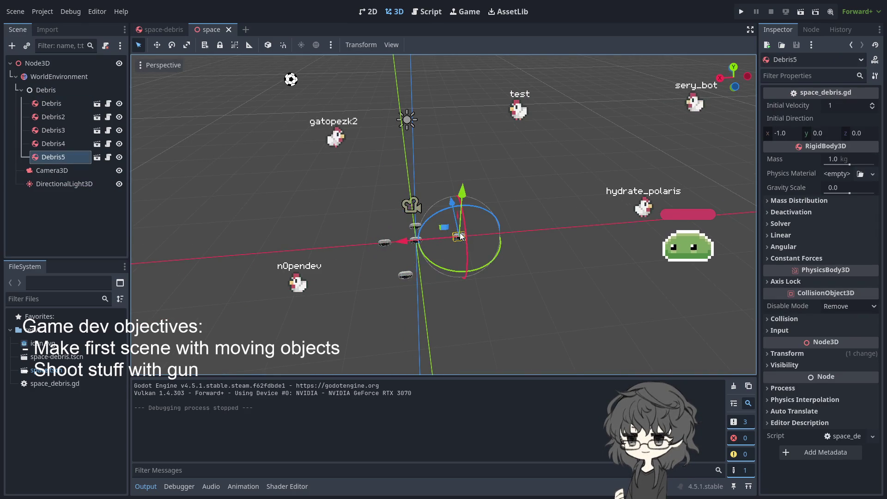
{"action": "left_click_drag", "start_coordinate": [786, 133], "coordinate": [777, 133]}
{"action": "left_click", "coordinate": [780, 133]}
{"action": "type", "text": "-1"}
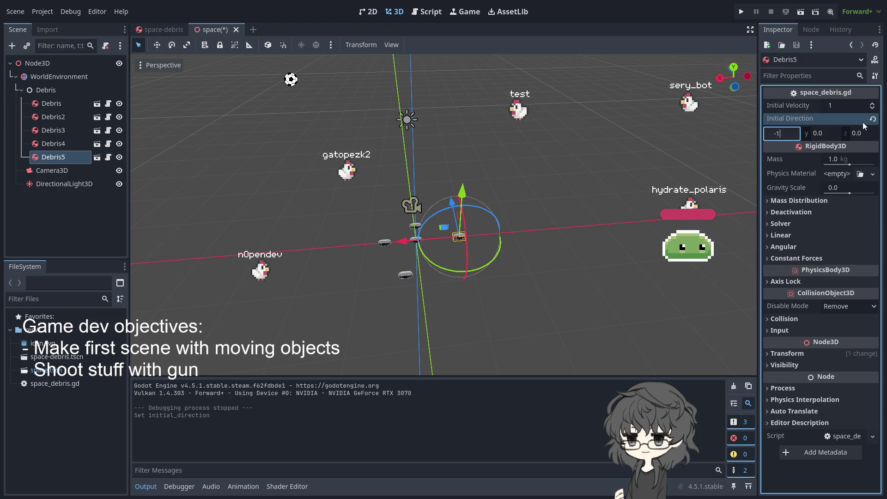
{"action": "key", "text": "BackSpace"}
{"action": "key", "text": "BackSpace"}
{"action": "type", "text": "1"}
{"action": "key", "text": "Return"}
Edit Debris2's initial X direction and test-run the scene.
{"action": "left_click", "coordinate": [383, 242]}
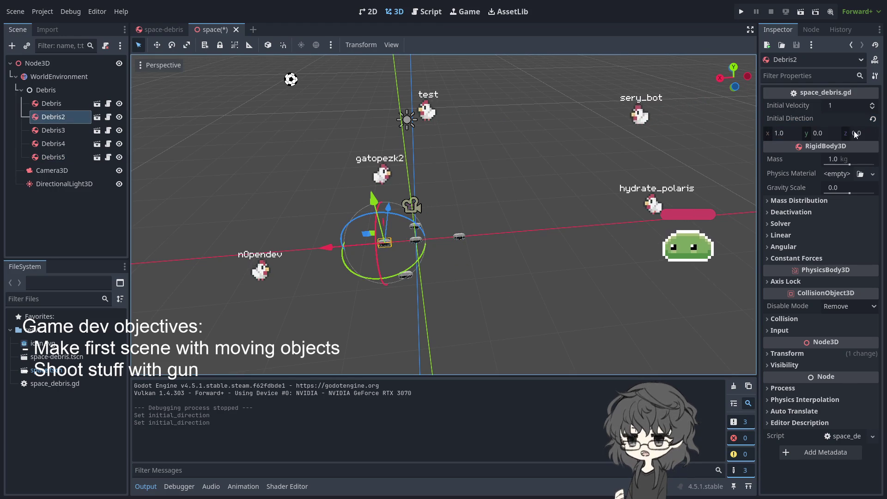
{"action": "left_click", "coordinate": [778, 133]}
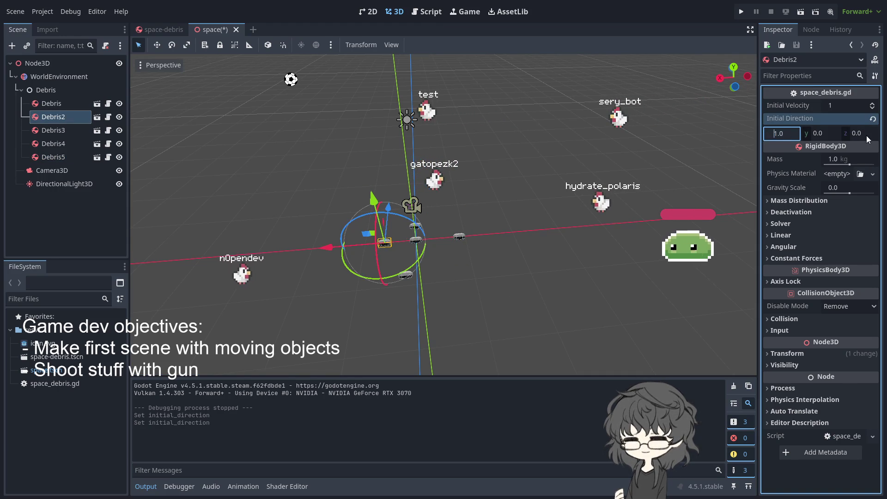
{"action": "left_click", "coordinate": [738, 15]}
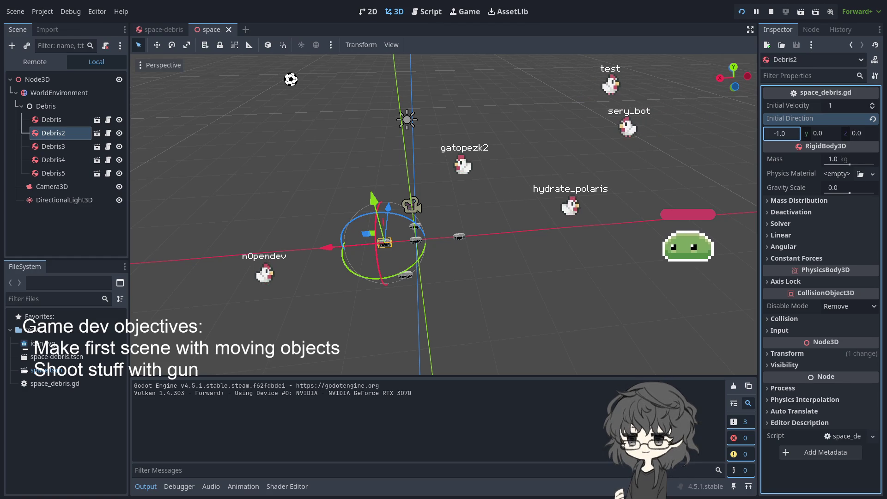
{"action": "left_click", "coordinate": [415, 240]}
Turn the Debris piece slightly on its green rotation ring and play the space scene.
{"action": "left_click_drag", "start_coordinate": [375, 262], "coordinate": [382, 264]}
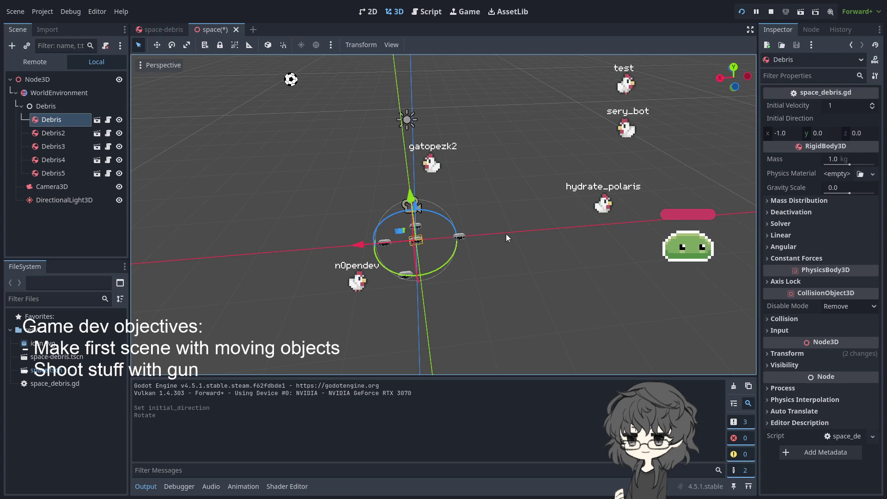
{"action": "left_click", "coordinate": [742, 11]}
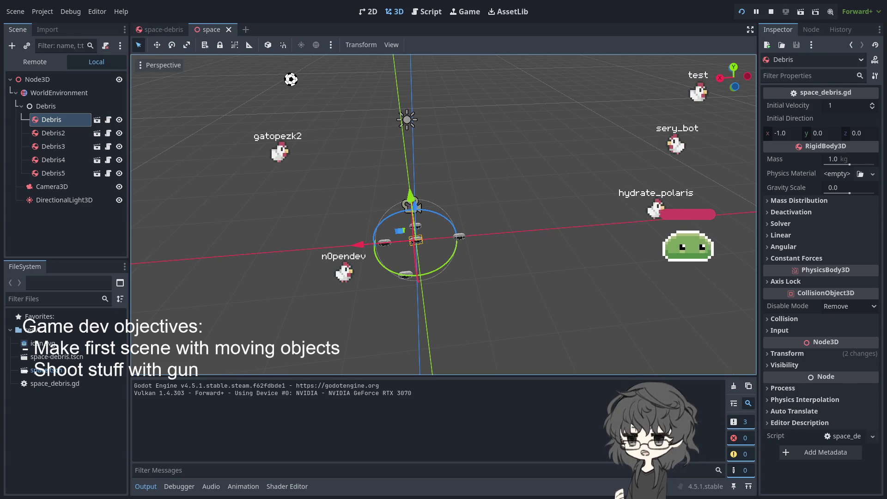
Switch to the space-debris scene and review the Debris node's gravity scale 0.0 and locked Linear Y.
{"action": "left_click", "coordinate": [165, 26]}
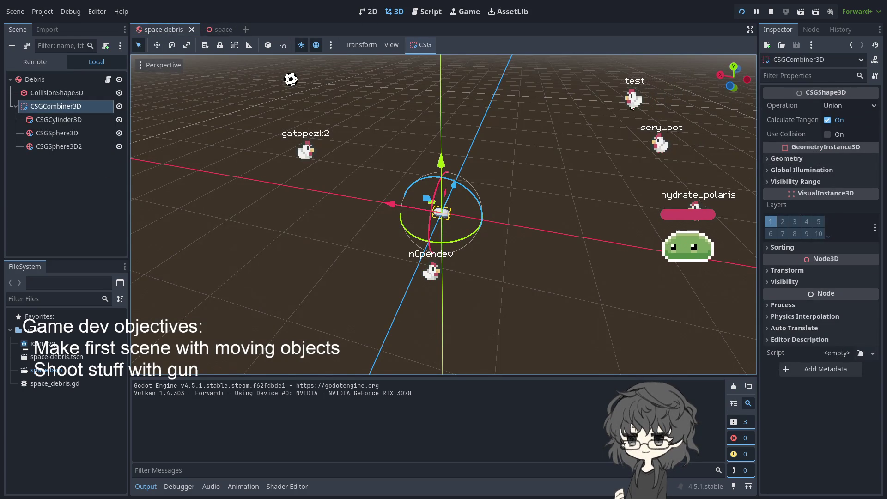
{"action": "left_click", "coordinate": [35, 82]}
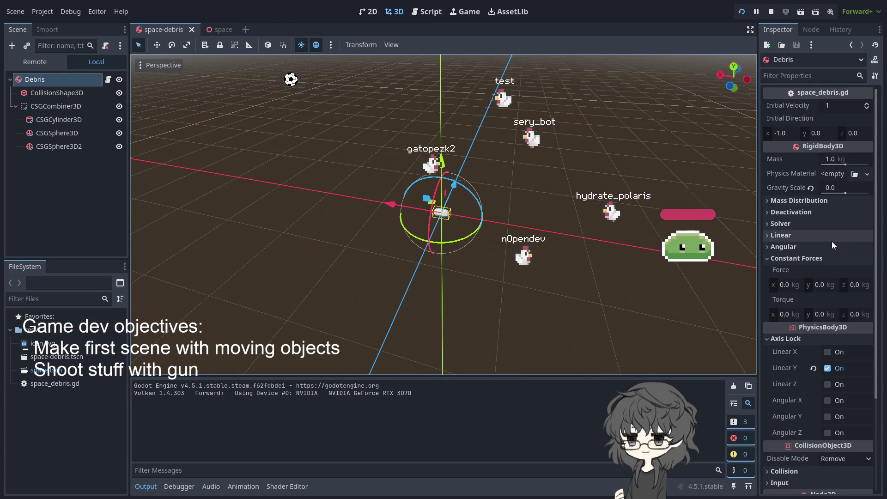
{"action": "scroll", "coordinate": [811, 350], "scroll_direction": "down", "scroll_amount": 3}
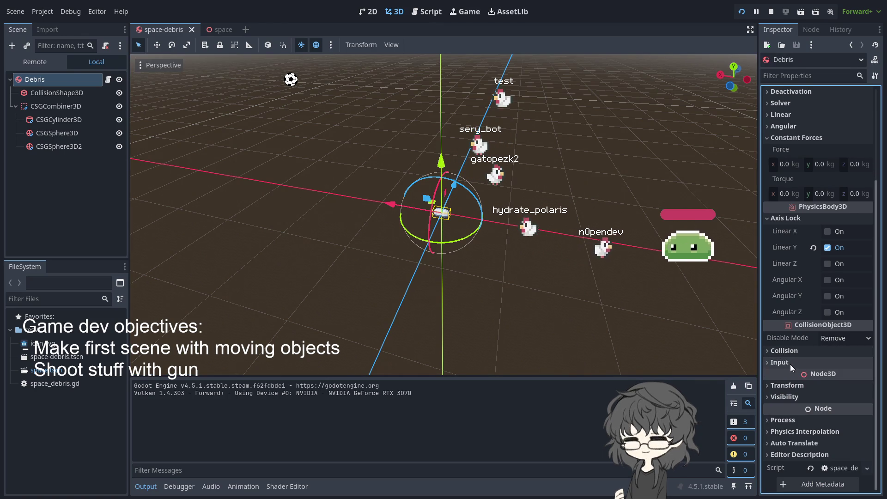
{"action": "scroll", "coordinate": [798, 346], "scroll_direction": "up", "scroll_amount": 3}
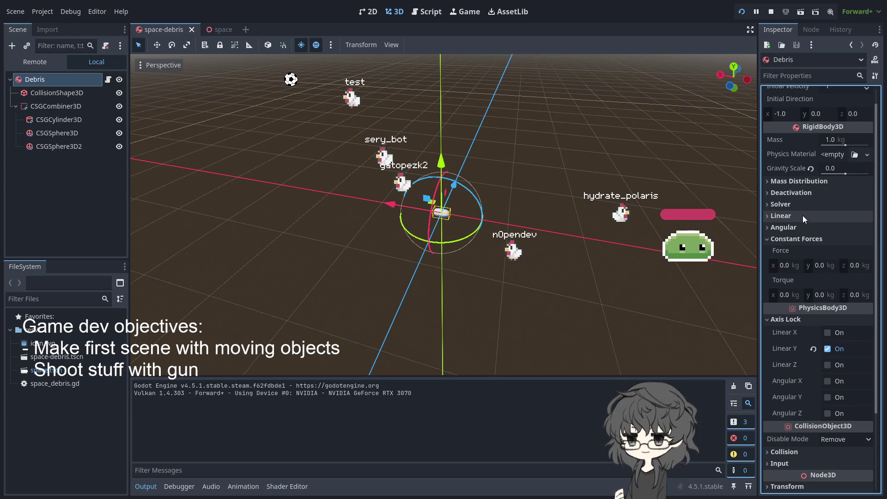
{"action": "scroll", "coordinate": [798, 217], "scroll_direction": "up", "scroll_amount": 1}
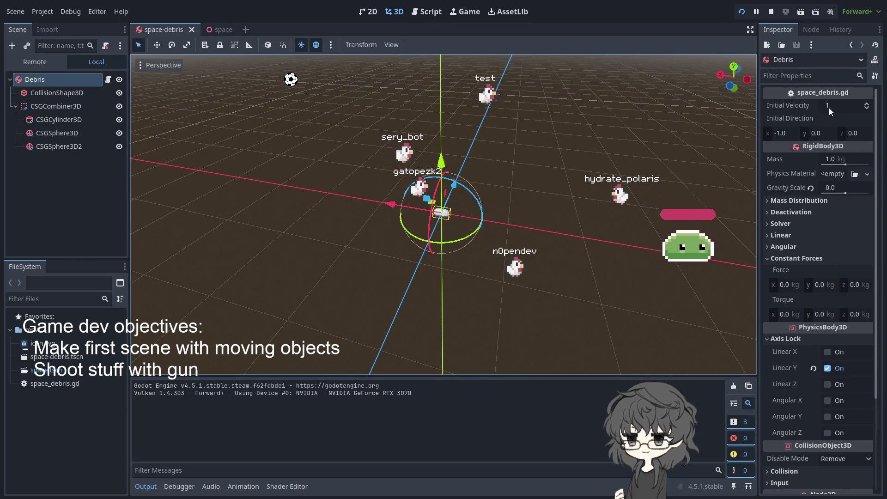
Set the Debris initial velocity to 10, save the debris scene, and switch to the space scene.
{"action": "left_click", "coordinate": [843, 106]}
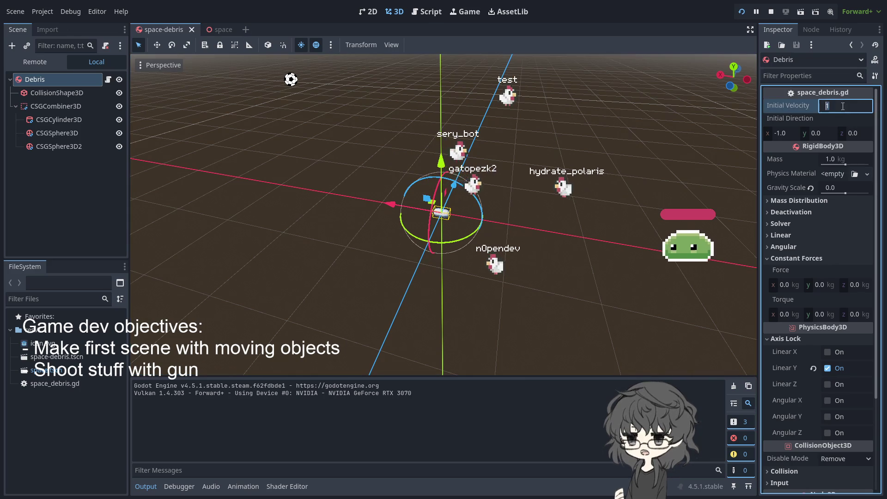
{"action": "type", "text": "10"}
{"action": "key", "text": "Return"}
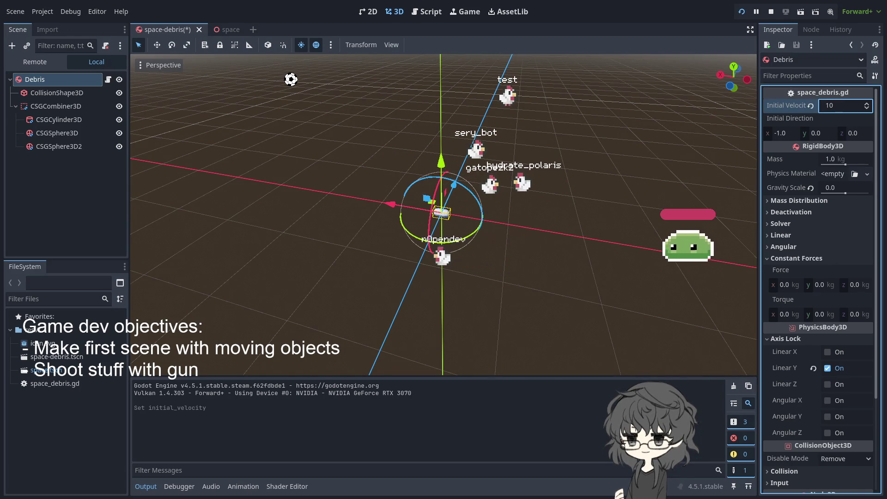
{"action": "left_click", "coordinate": [742, 12]}
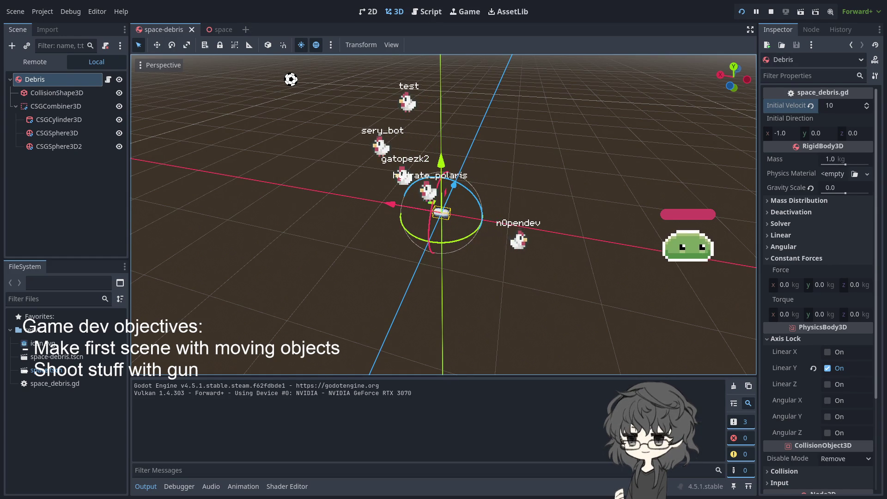
{"action": "key", "text": "ctrl+Tab"}
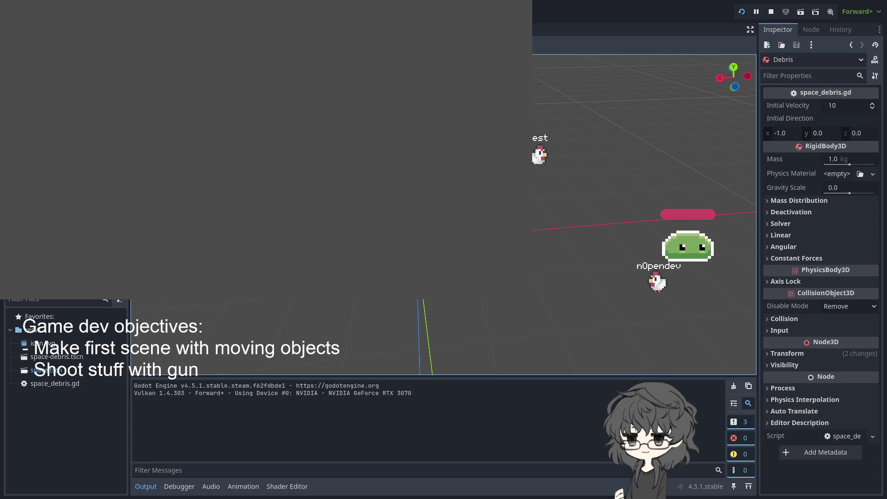
Set the Debris mass to 1 kg, keeping gravity scale at 0.0.
{"action": "left_click", "coordinate": [848, 160]}
{"action": "type", "text": "0"}
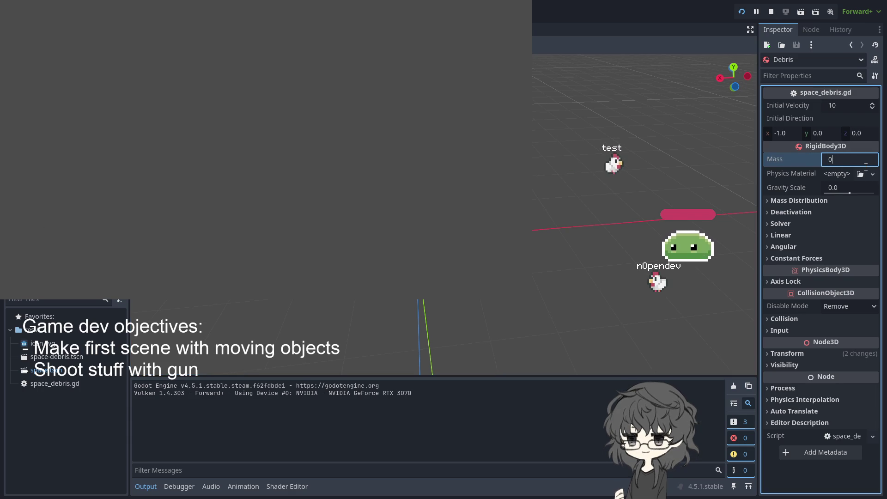
{"action": "key", "text": "BackSpace"}
{"action": "type", "text": "1"}
{"action": "left_click", "coordinate": [836, 187]}
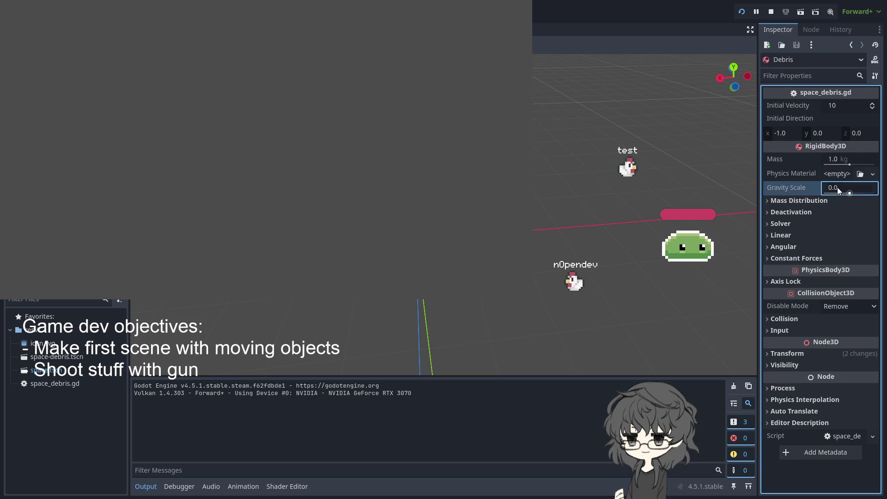
{"action": "key", "text": "Return"}
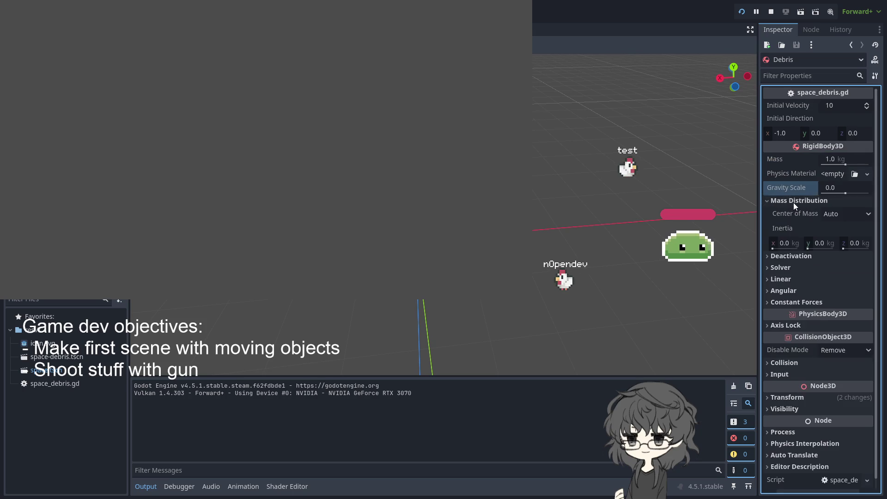
Rerun the scene several times to watch the debris drift at initial velocity 1.
{"action": "left_click", "coordinate": [849, 105]}
{"action": "type", "text": "1"}
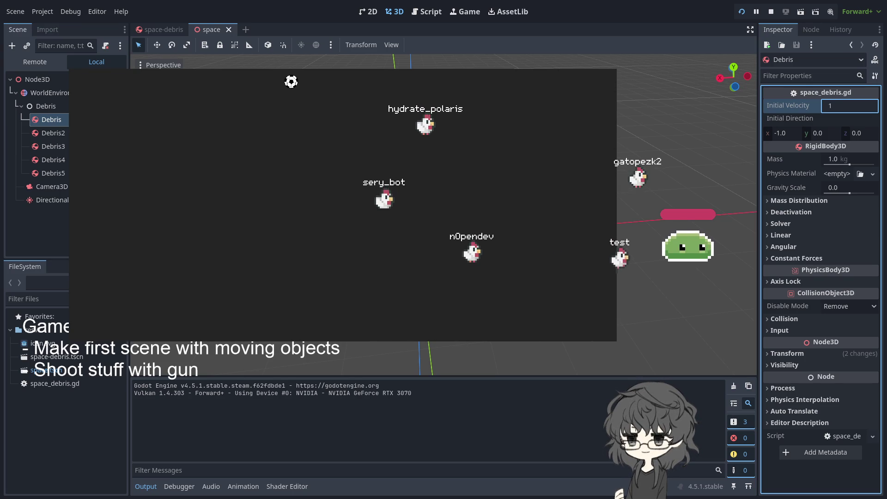
{"action": "left_click", "coordinate": [741, 12]}
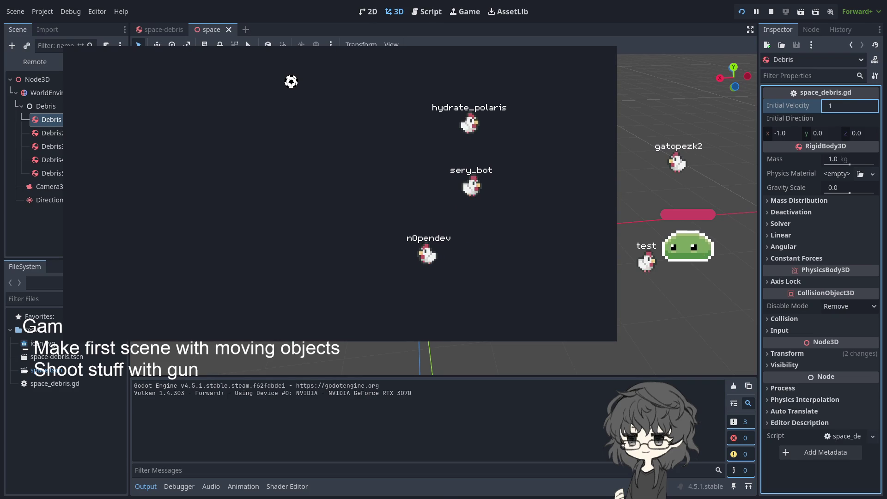
{"action": "key", "text": "F8"}
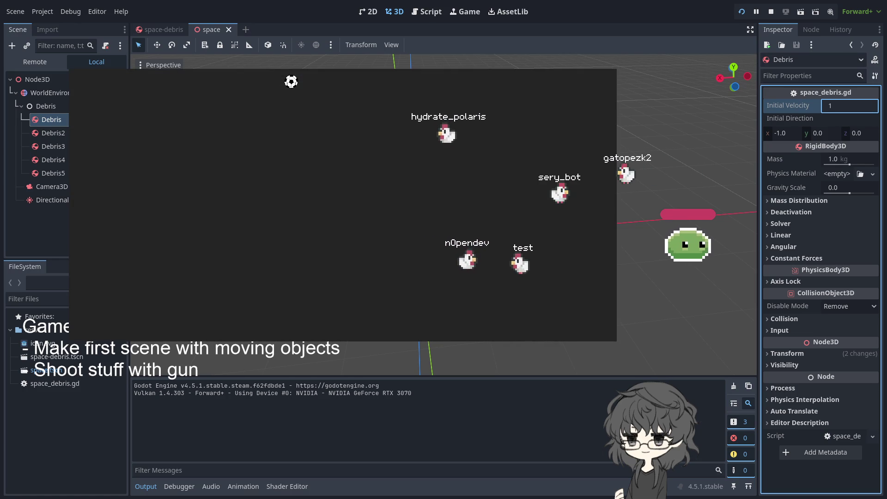
{"action": "key", "text": "F8"}
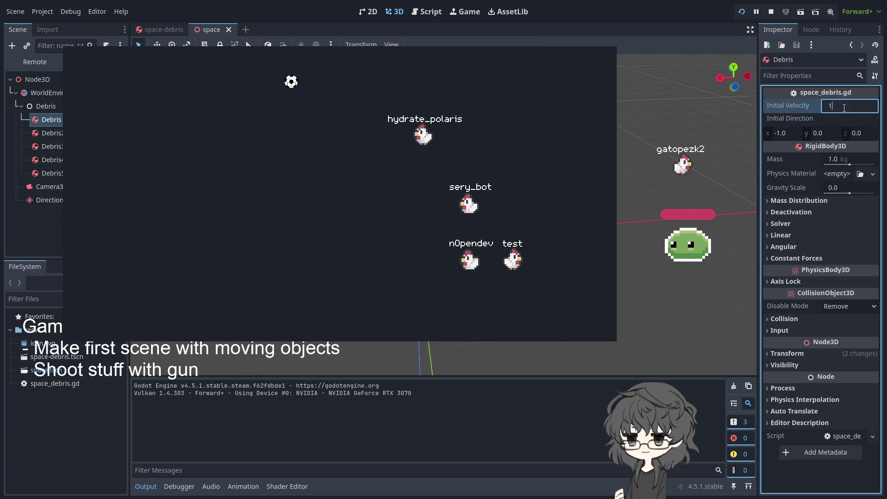
Change the initial velocity to 0.1, rerun the scene to watch, then stop it.
{"action": "key", "text": "BackSpace"}
{"action": "type", "text": "0.1"}
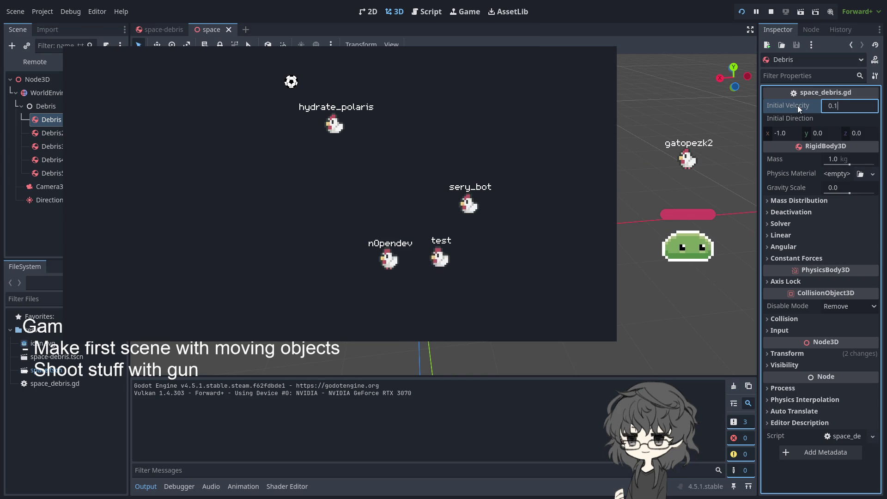
{"action": "left_click", "coordinate": [742, 12]}
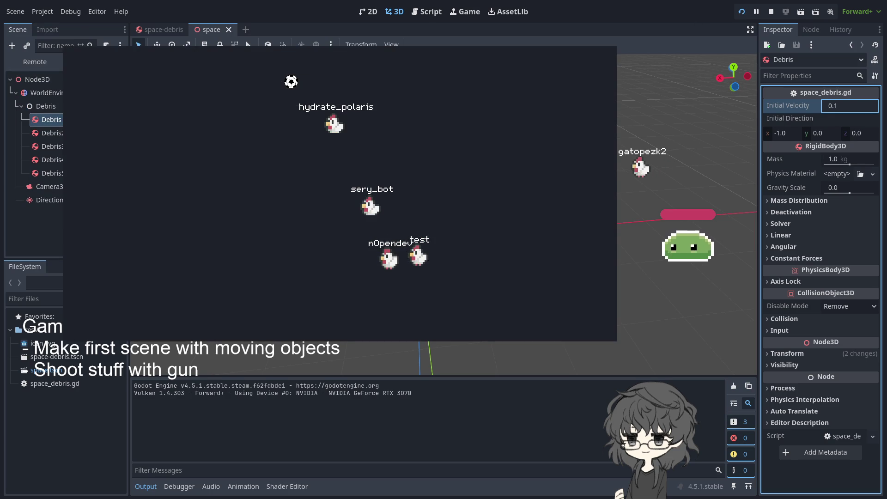
{"action": "key", "text": "F5"}
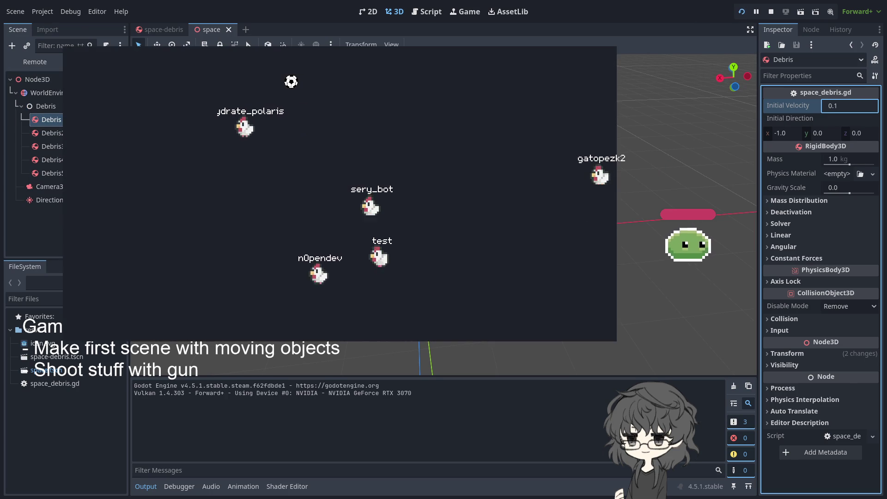
Select all five debris bodies and set their shared initial velocity, trying -155 and 0 before 1.
{"action": "left_click", "coordinate": [53, 173], "text": "shift"}
{"action": "key", "text": "F5"}
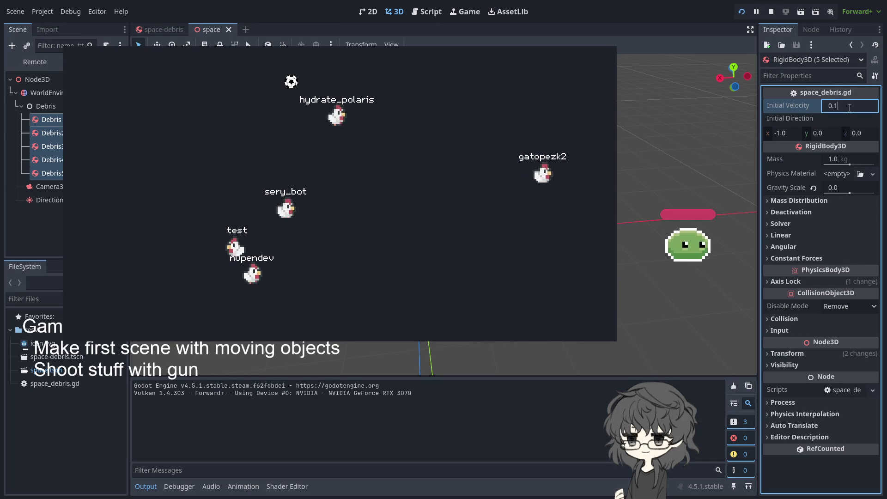
{"action": "key", "text": "BackSpace"}
{"action": "key", "text": "BackSpace"}
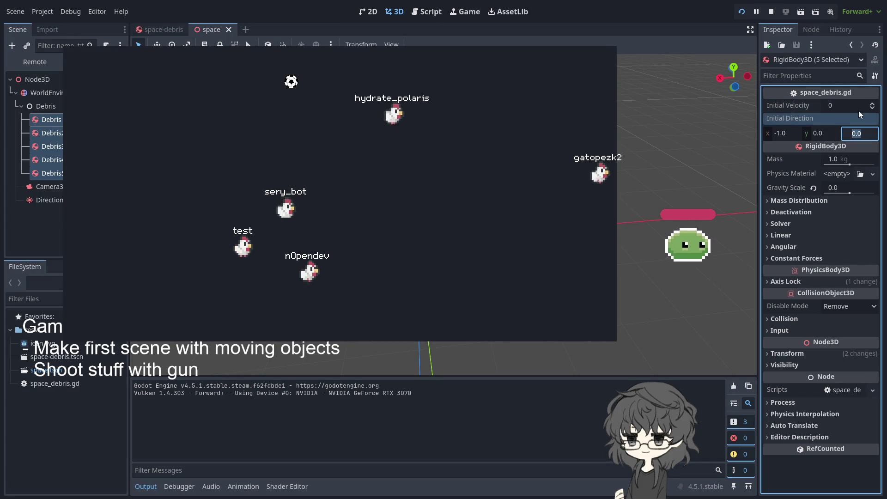
{"action": "key", "text": "BackSpace"}
{"action": "key", "text": "BackSpace"}
{"action": "key", "text": "BackSpace"}
{"action": "type", "text": "-155"}
{"action": "key", "text": "Return"}
{"action": "left_click", "coordinate": [855, 106]}
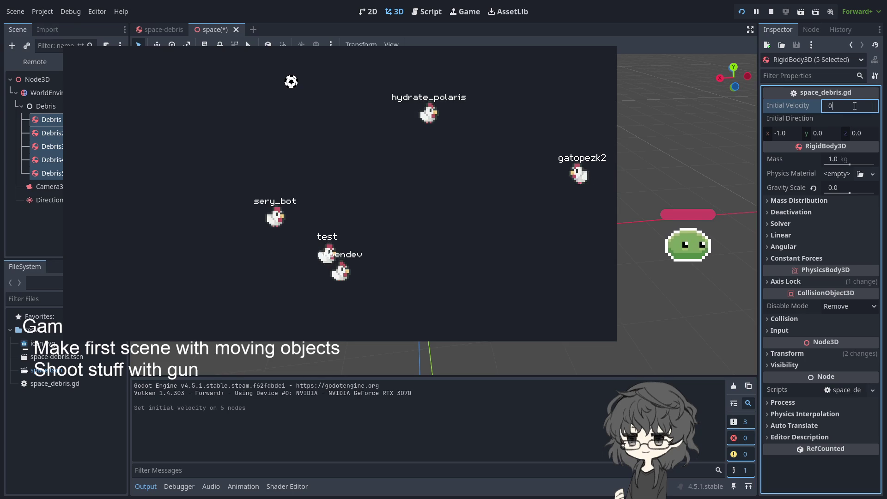
{"action": "key", "text": "BackSpace"}
{"action": "key", "text": "BackSpace"}
{"action": "key", "text": "Return"}
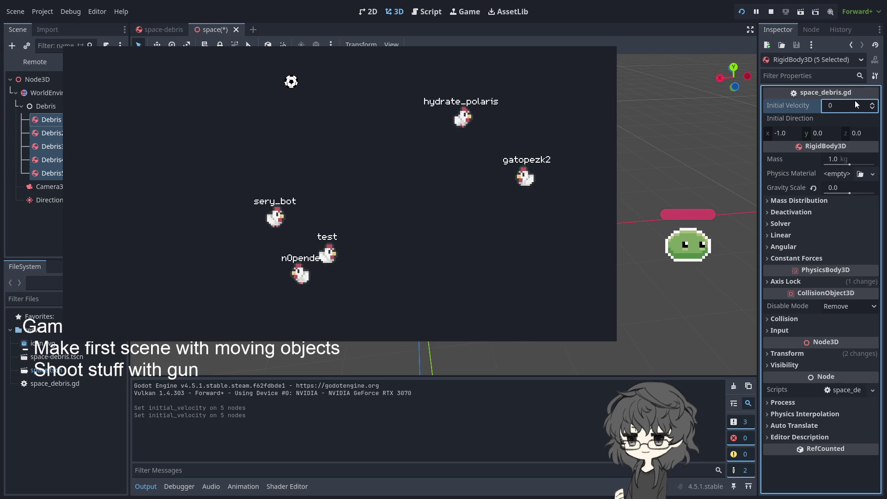
{"action": "key", "text": "BackSpace"}
{"action": "type", "text": "1"}
{"action": "key", "text": "Return"}
Save the space scene and look at the velocity declaration in the debris script.
{"action": "left_click", "coordinate": [51, 119]}
{"action": "key", "text": "ctrl+s"}
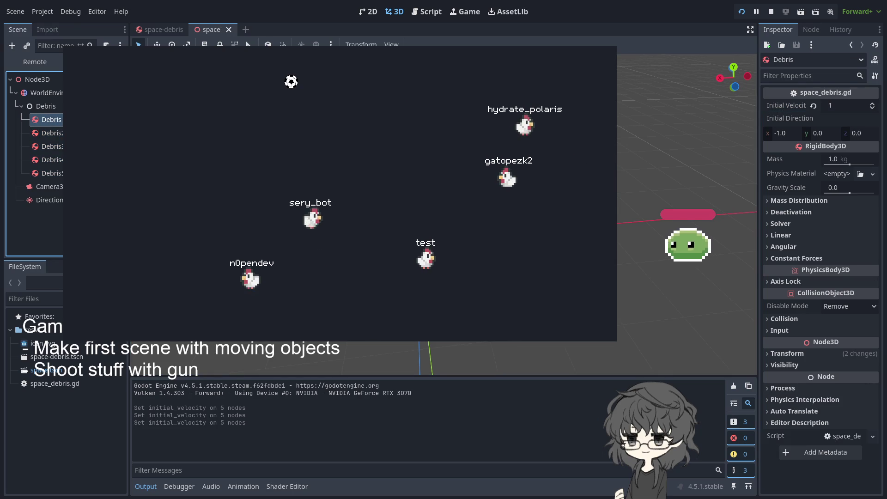
{"action": "key", "text": "ctrl+F3"}
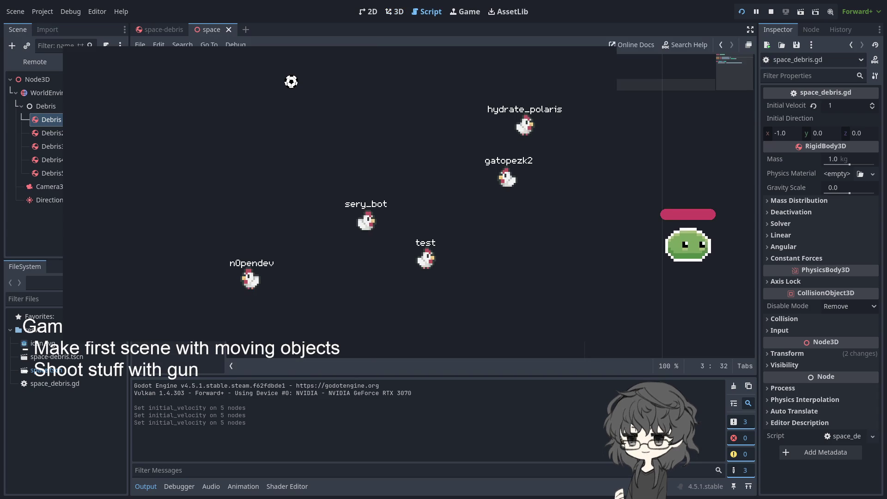
{"action": "key", "text": "Right"}
{"action": "key", "text": "Right"}
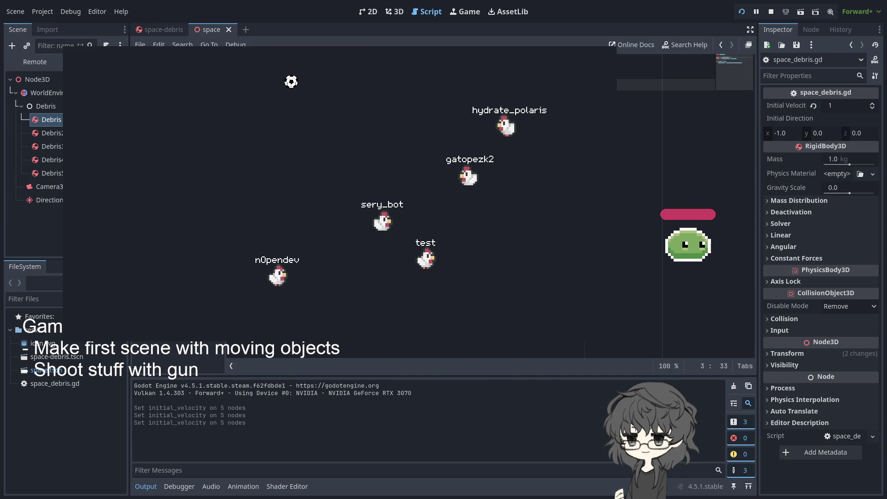
{"action": "left_click", "coordinate": [52, 120]}
Reselect all five debris, apply initial velocity 0.1, and save the scene.
{"action": "left_click", "coordinate": [51, 173], "text": "shift"}
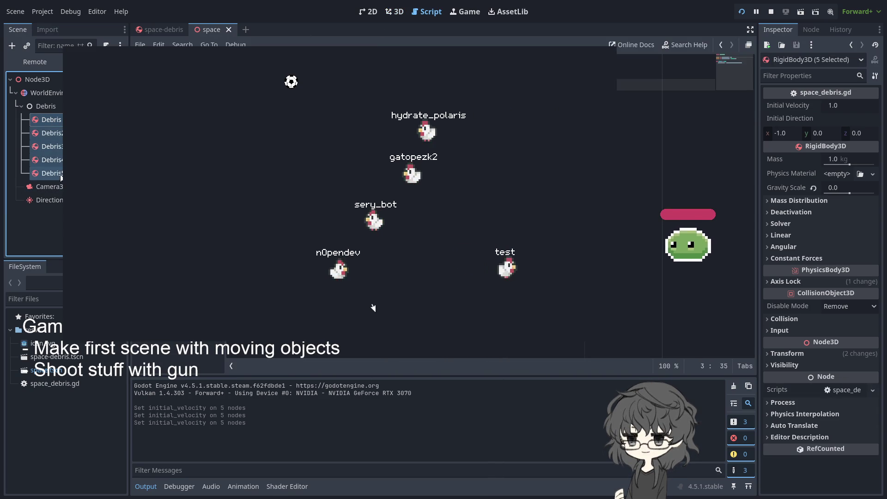
{"action": "left_click", "coordinate": [850, 103]}
{"action": "type", "text": "0.1"}
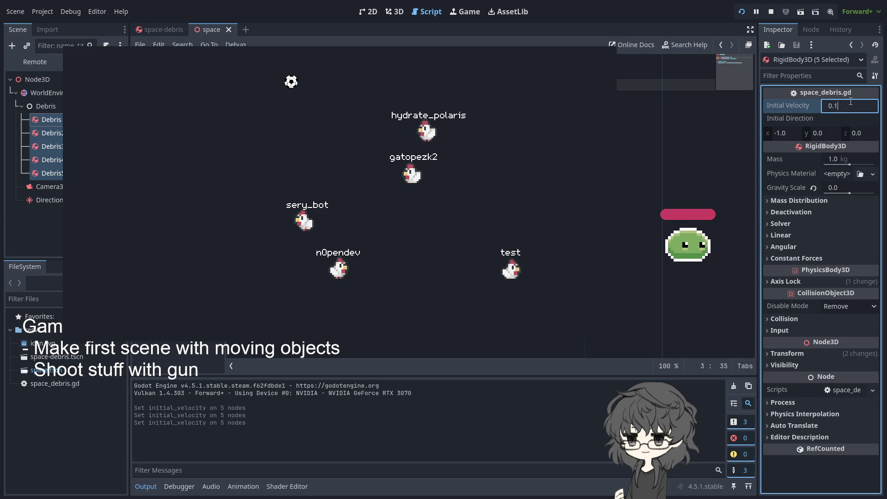
{"action": "key", "text": "Return"}
{"action": "key", "text": "ctrl+s"}
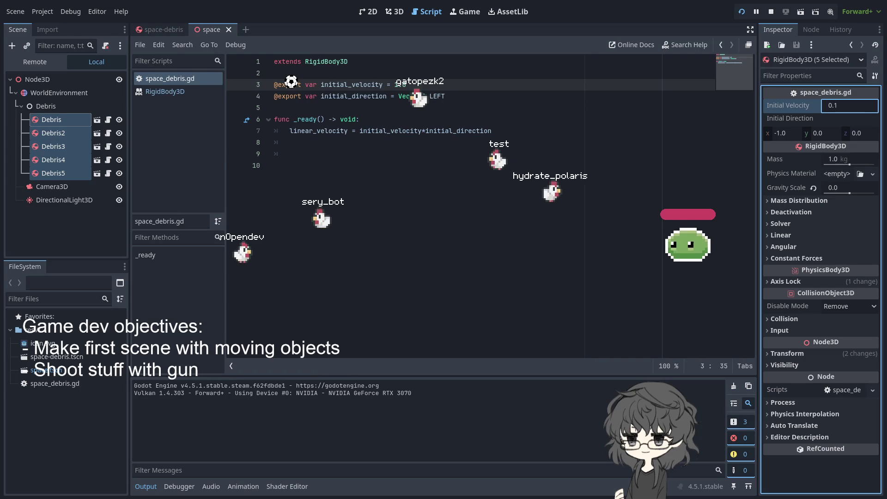
Stop the game and relaunch the space scene to watch the debris drift at 0.1.
{"action": "key", "text": "F8"}
{"action": "left_click", "coordinate": [741, 13]}
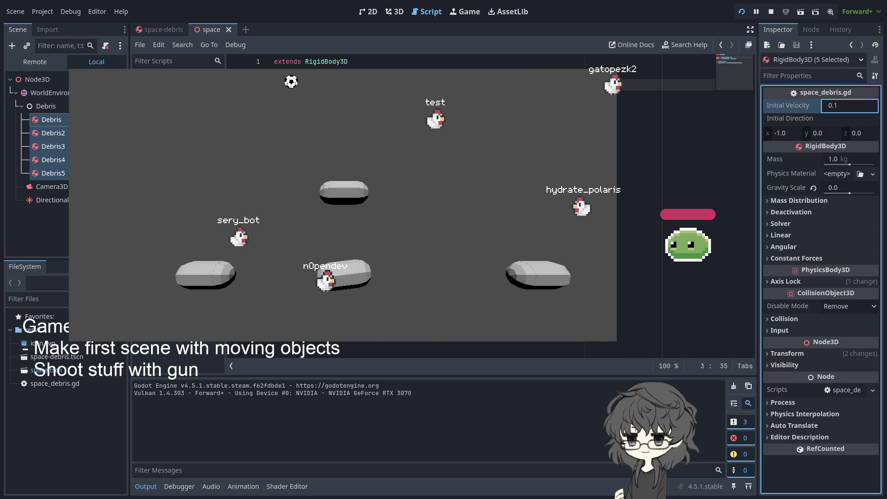
Set initial velocity 0.5 on all five selected debris bodies.
{"action": "left_click", "coordinate": [847, 105]}
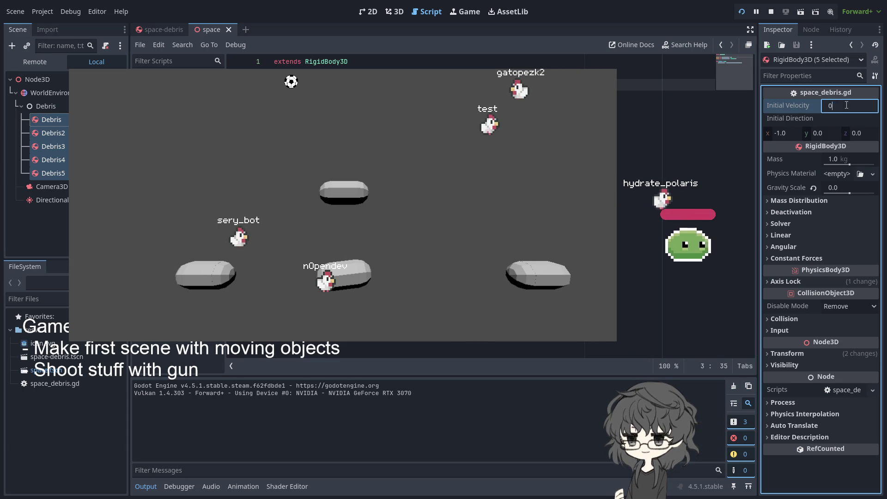
{"action": "type", "text": "0.5"}
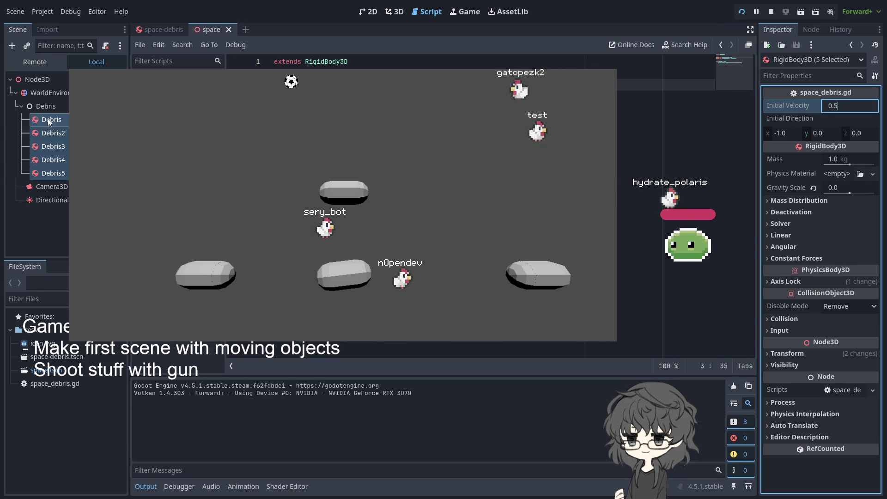
{"action": "key", "text": "Return"}
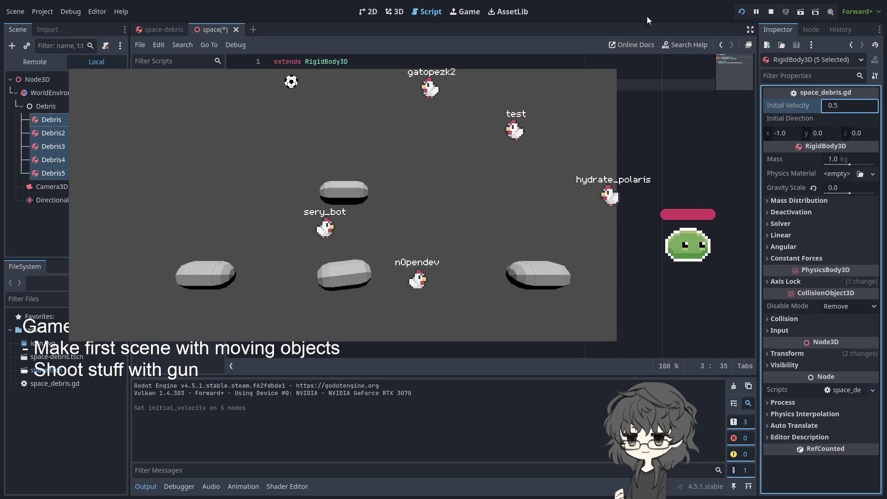
Save and rerun the scene twice, then expand the Angular section in the Inspector.
{"action": "left_click", "coordinate": [742, 12]}
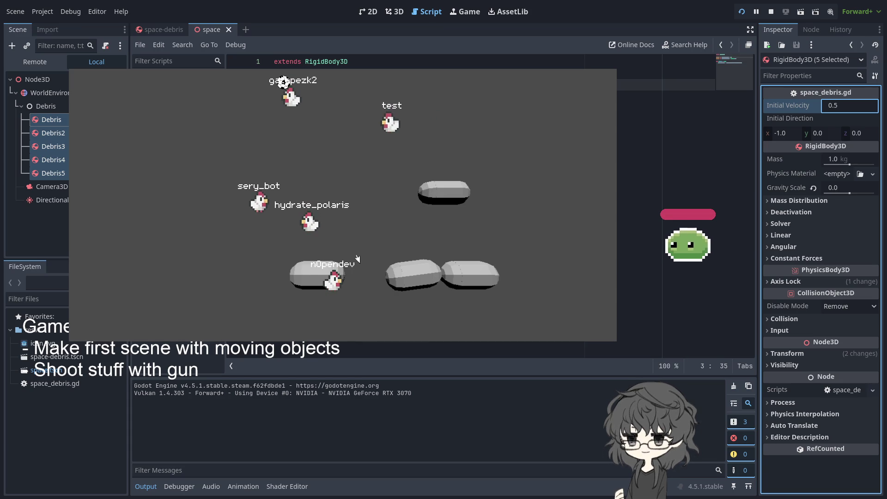
{"action": "left_click", "coordinate": [742, 14]}
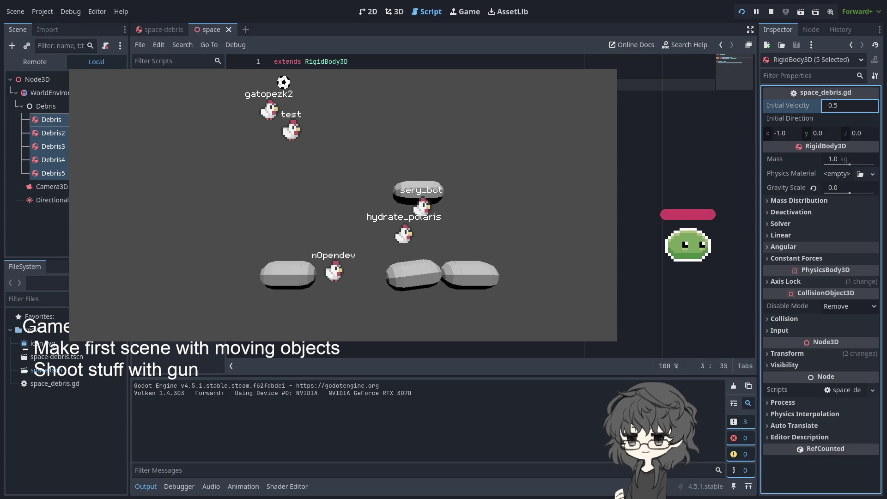
{"action": "left_click", "coordinate": [769, 247]}
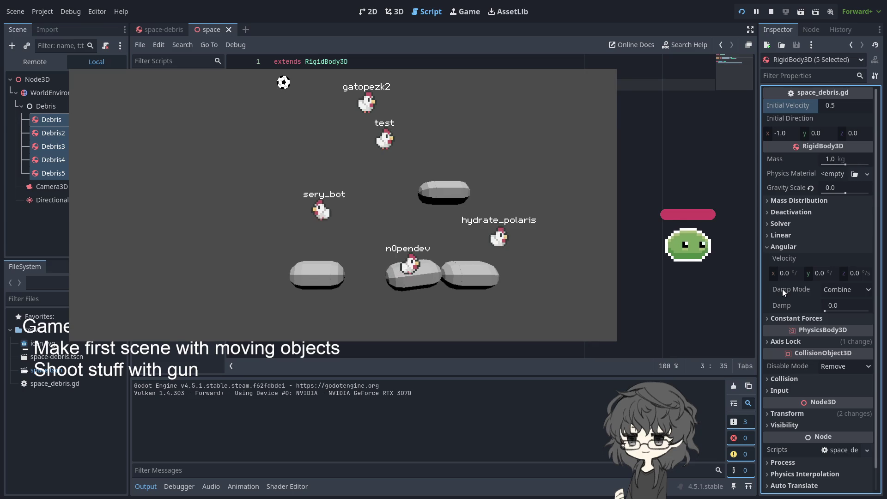
Browse the debris Angular, Linear and Solver sections, then expand Deactivation to show Can Sleep and Freeze.
{"action": "left_click", "coordinate": [769, 247]}
{"action": "left_click", "coordinate": [770, 239]}
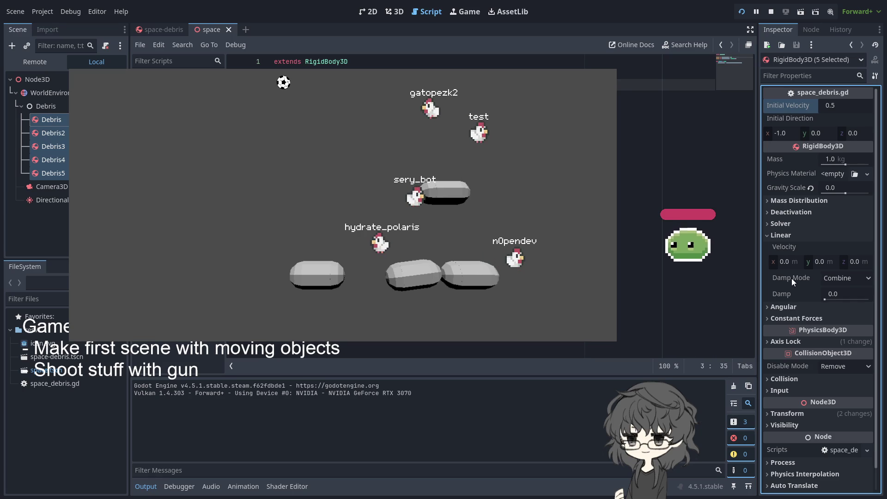
{"action": "left_click", "coordinate": [778, 236]}
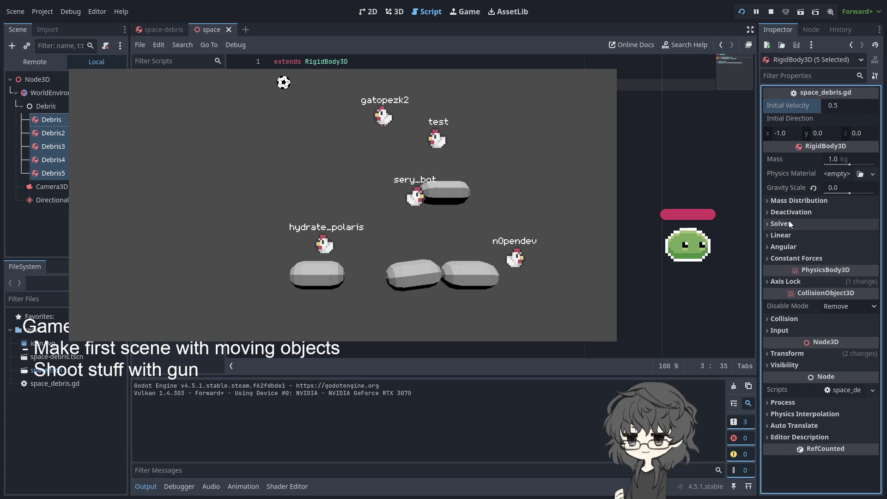
{"action": "left_click", "coordinate": [788, 223]}
{"action": "left_click", "coordinate": [788, 221]}
{"action": "left_click", "coordinate": [789, 220]}
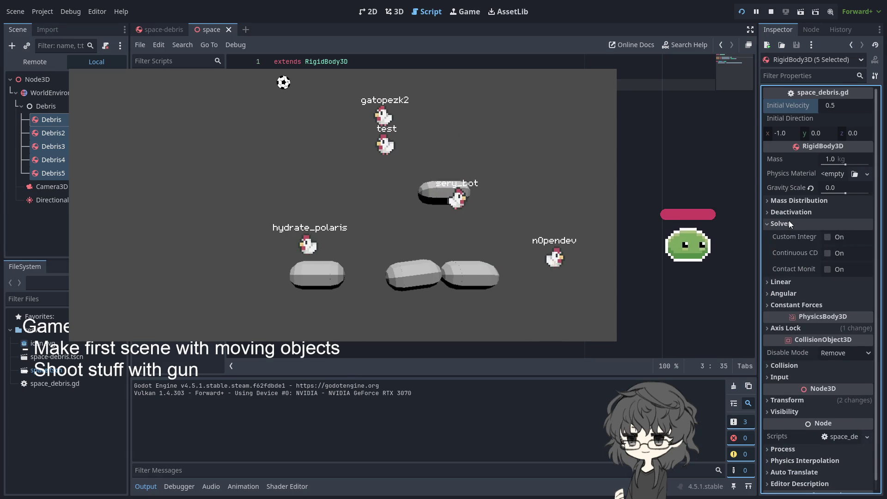
{"action": "left_click", "coordinate": [788, 224]}
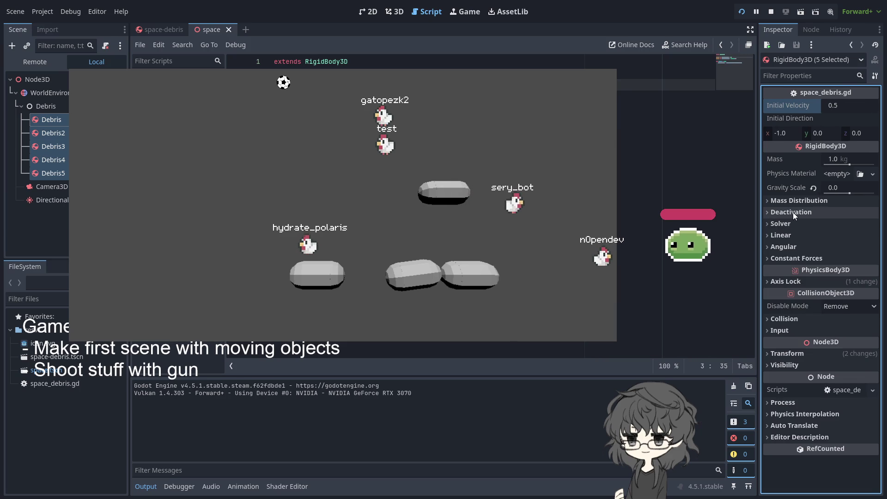
{"action": "left_click", "coordinate": [792, 212]}
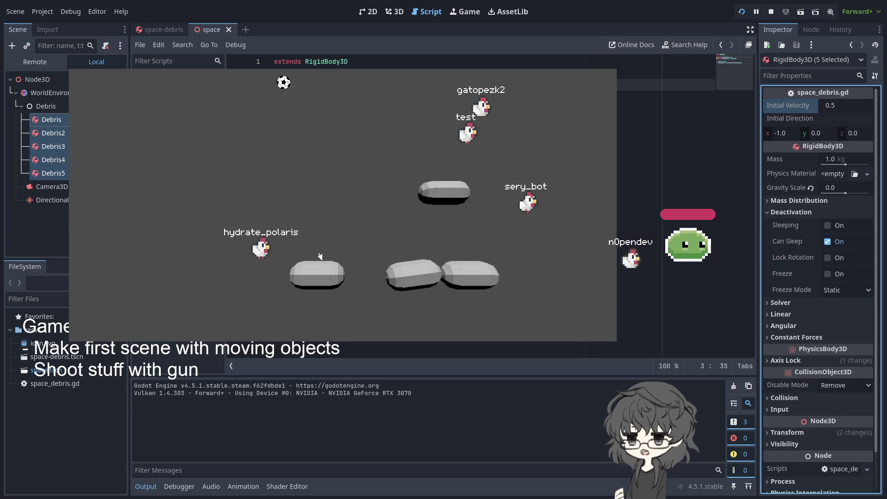
Try initial velocities .5 and -0.16 on all five debris before settling on 1.0.
{"action": "left_click", "coordinate": [848, 107]}
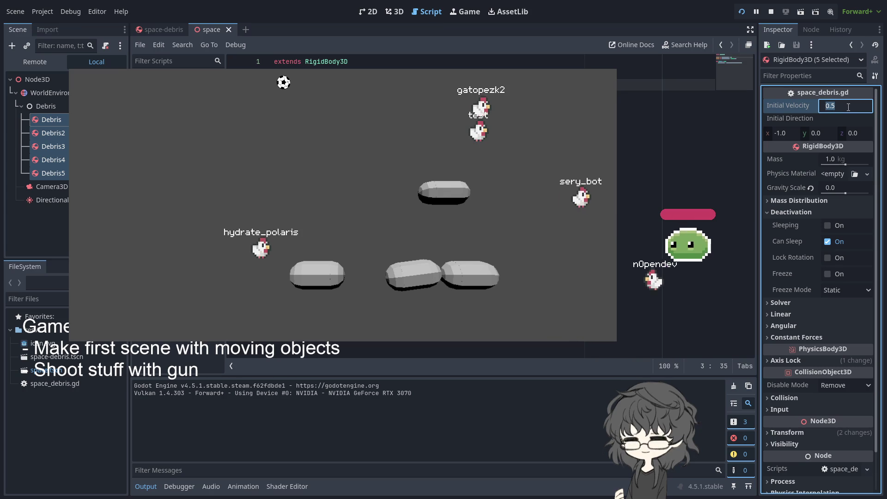
{"action": "type", "text": "0.5"}
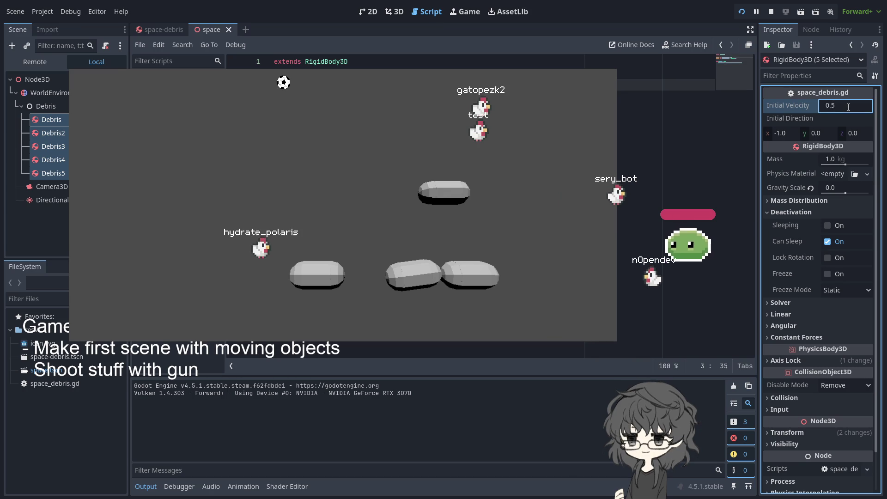
{"action": "key", "text": "ctrl+a"}
{"action": "type", "text": "-0.16"}
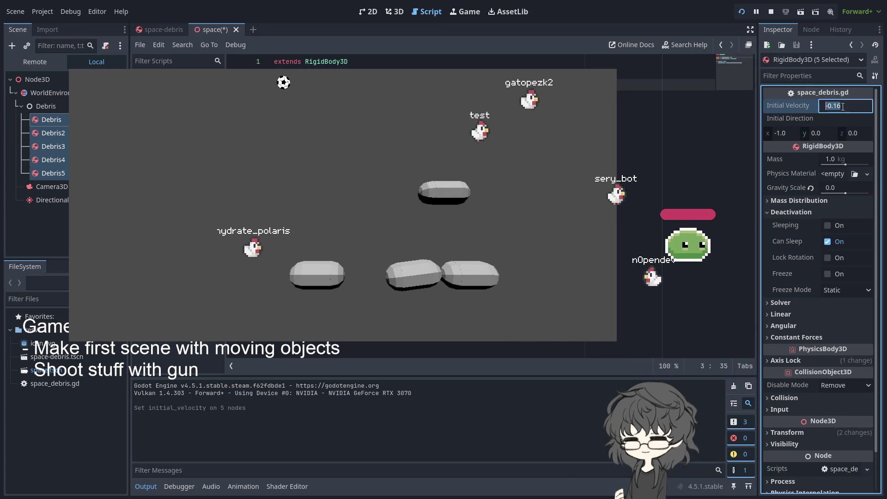
{"action": "key", "text": "Return"}
{"action": "type", "text": "1"}
{"action": "key", "text": "Return"}
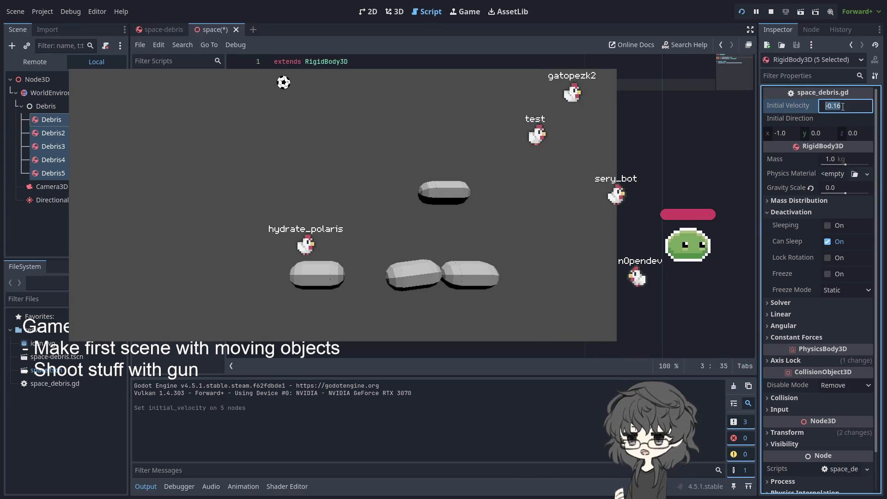
Save and rerun the scene, then set initial velocity 2.0 and restart it.
{"action": "key", "text": "ctrl+s"}
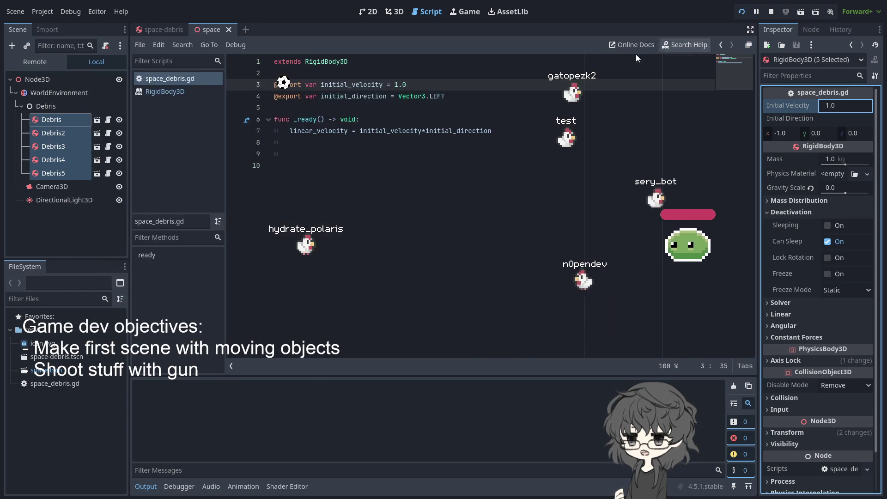
{"action": "key", "text": "F5"}
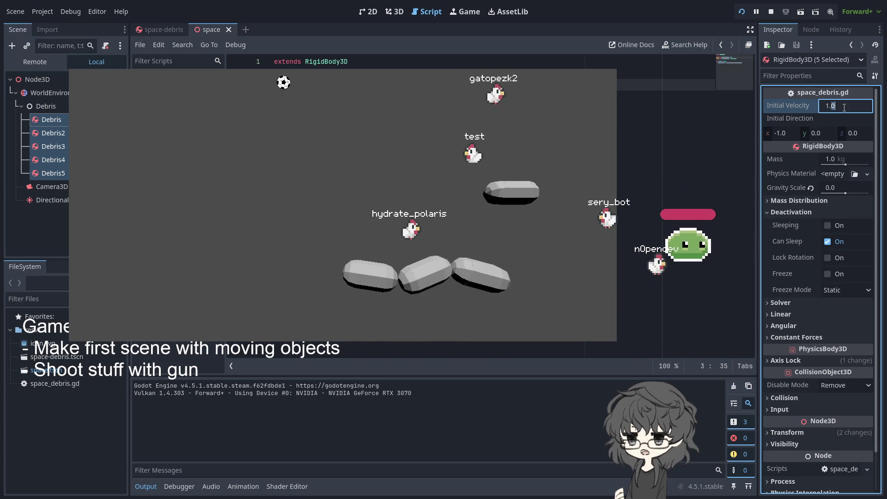
{"action": "type", "text": "2"}
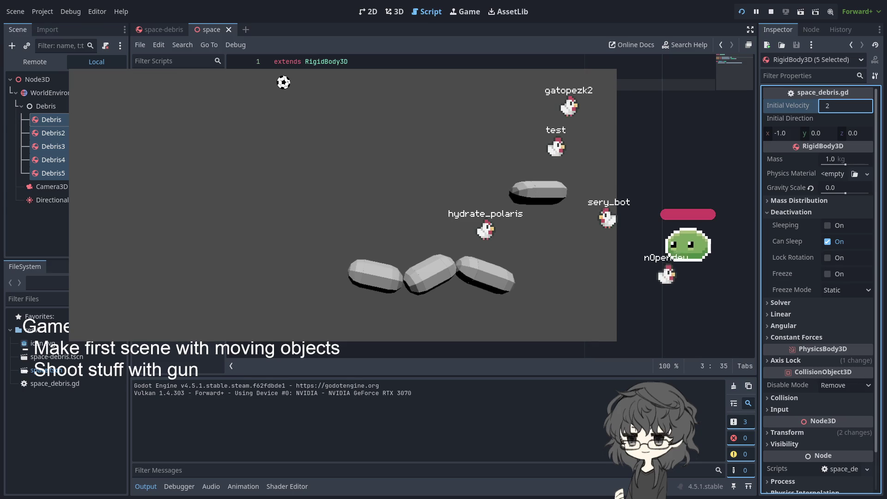
{"action": "left_click", "coordinate": [747, 11]}
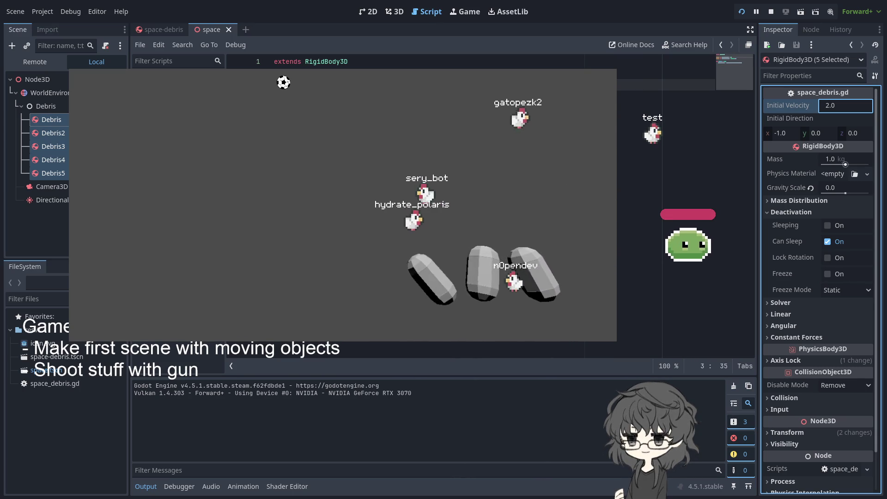
Set Mass to 100 kg on all five debris bodies and reload the running scene.
{"action": "left_click", "coordinate": [836, 159]}
{"action": "type", "text": "100"}
{"action": "key", "text": "Return"}
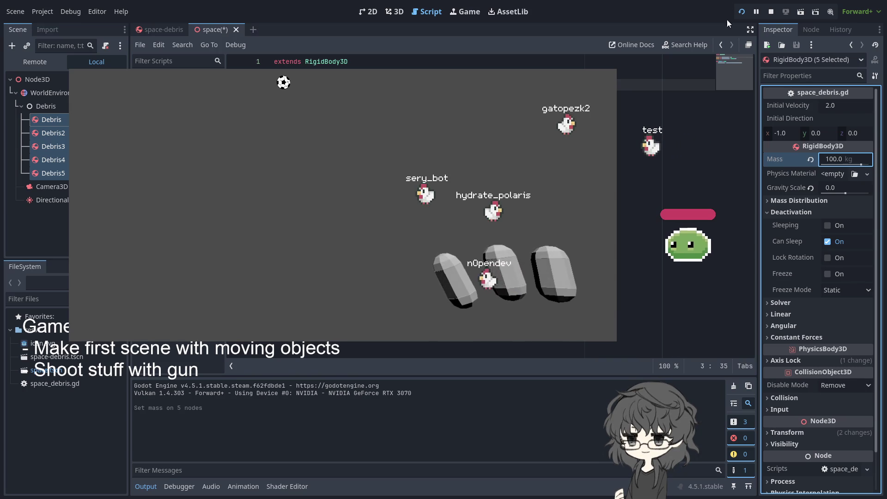
{"action": "left_click", "coordinate": [742, 11]}
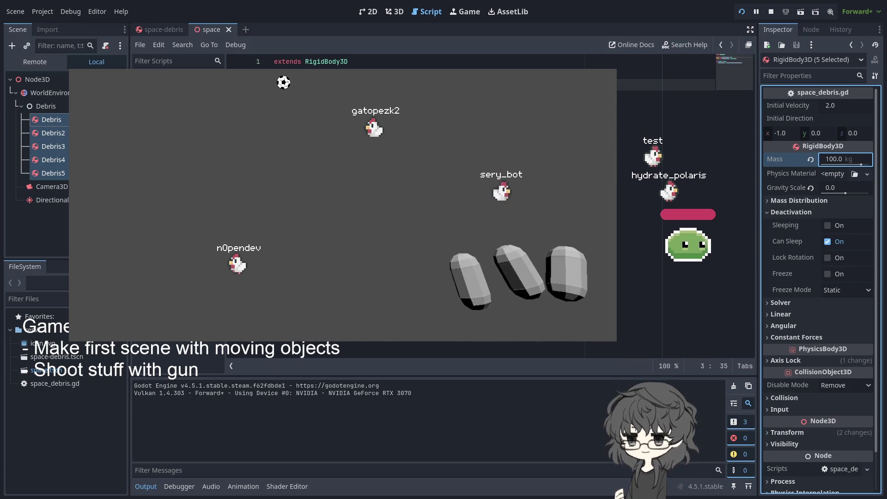
Insert a new line 8 after line 7 in space_debris.gd and start typing a Vector3 direction expression.
{"action": "left_click", "coordinate": [665, 131]}
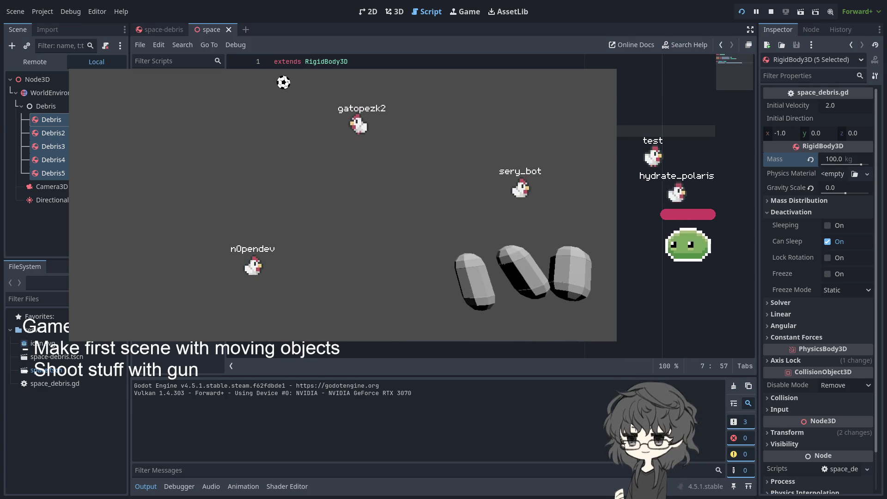
{"action": "key", "text": "Return"}
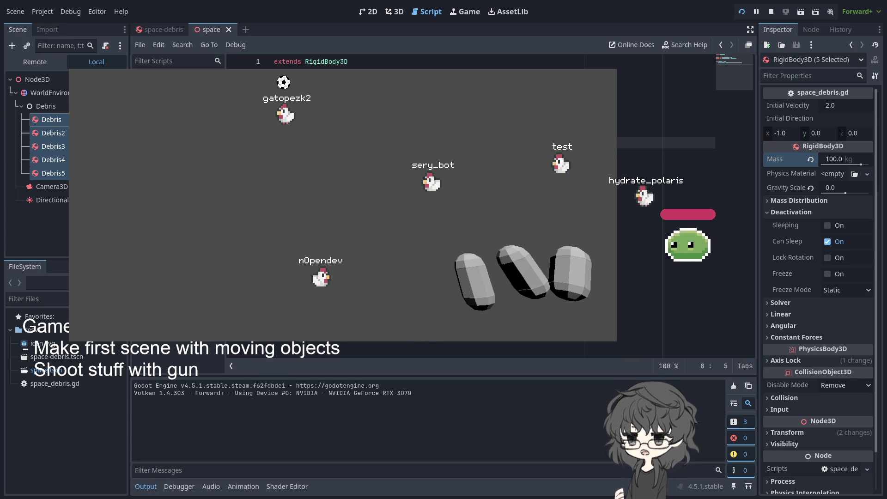
{"action": "type", "text": "an"}
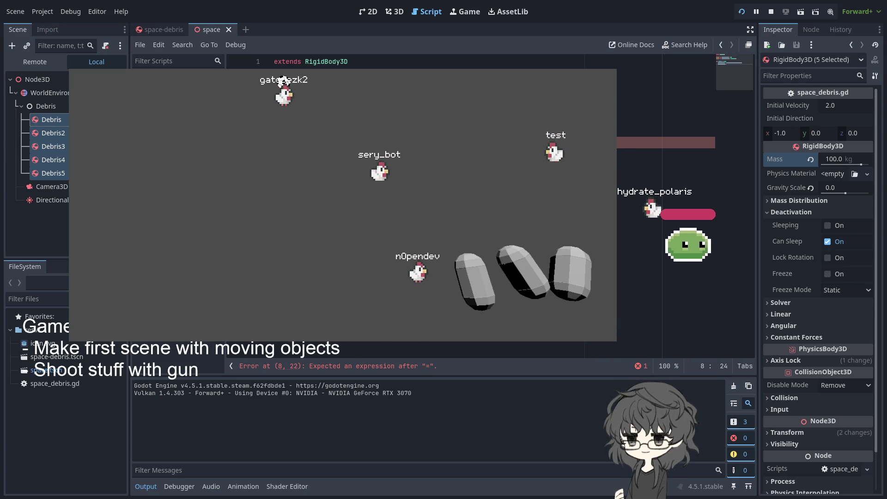
{"action": "type", "text": "d"}
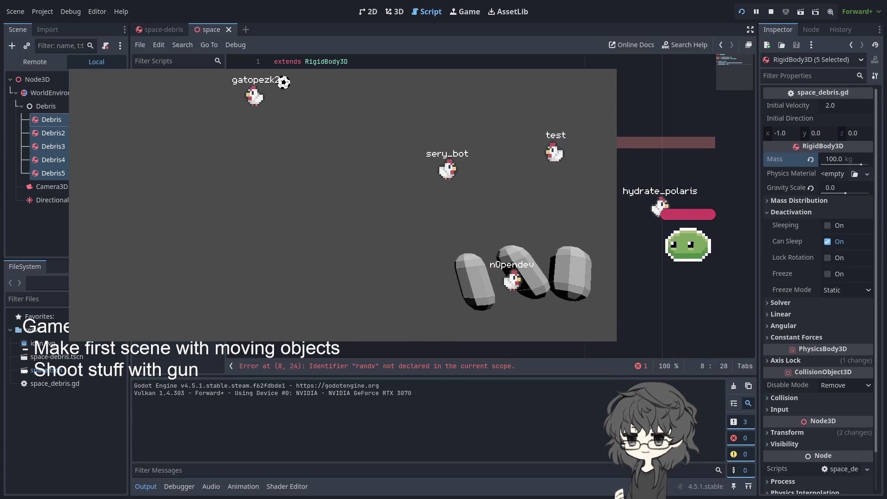
{"action": "key", "text": "BackSpace"}
{"action": "key", "text": "BackSpace"}
{"action": "key", "text": "BackSpace"}
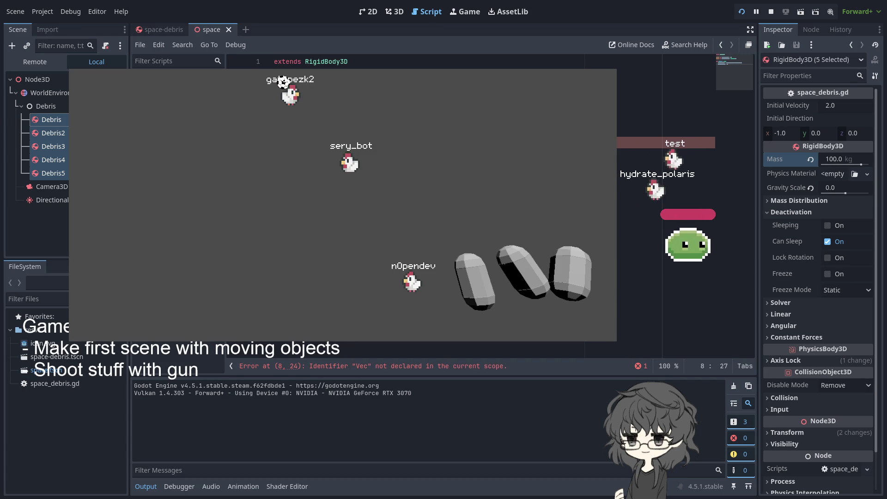
{"action": "type", "text": ".RIG"}
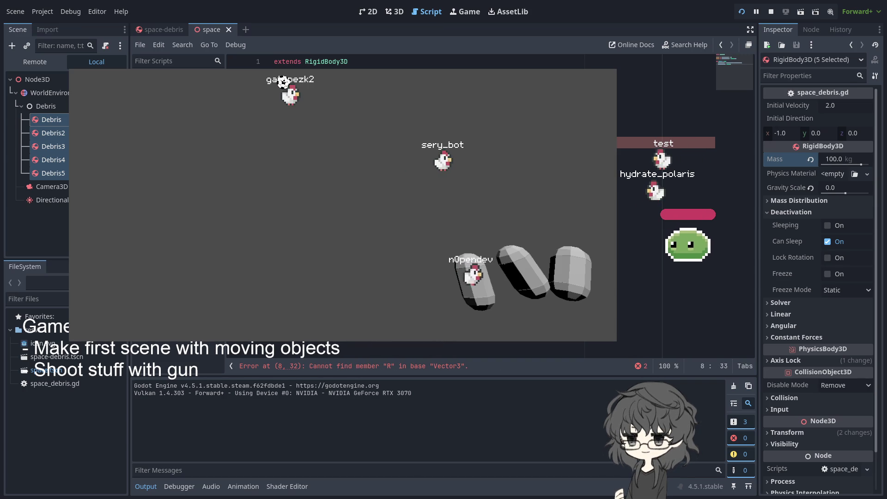
{"action": "key", "text": "BackSpace"}
{"action": "key", "text": "BackSpace"}
{"action": "key", "text": "BackSpace"}
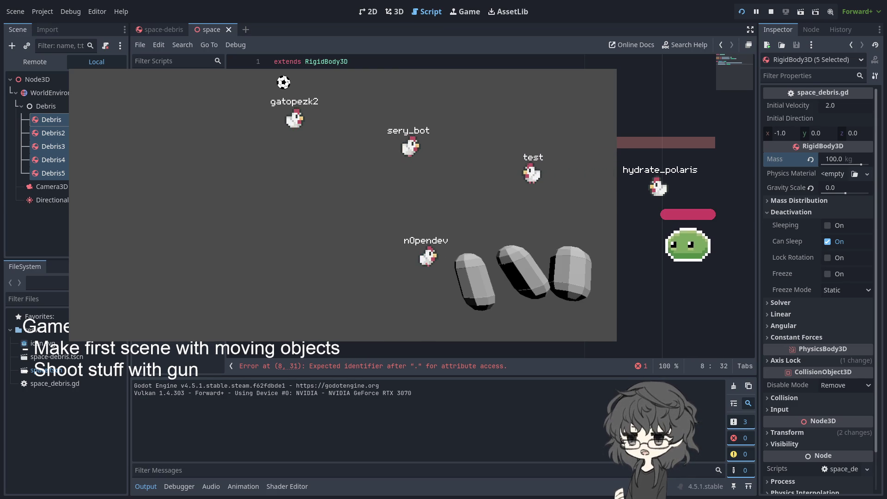
Change the member to x, finish line 8 with ', 0.0, 0.0) * 1.0', and rerun the scene.
{"action": "type", "text": "f"}
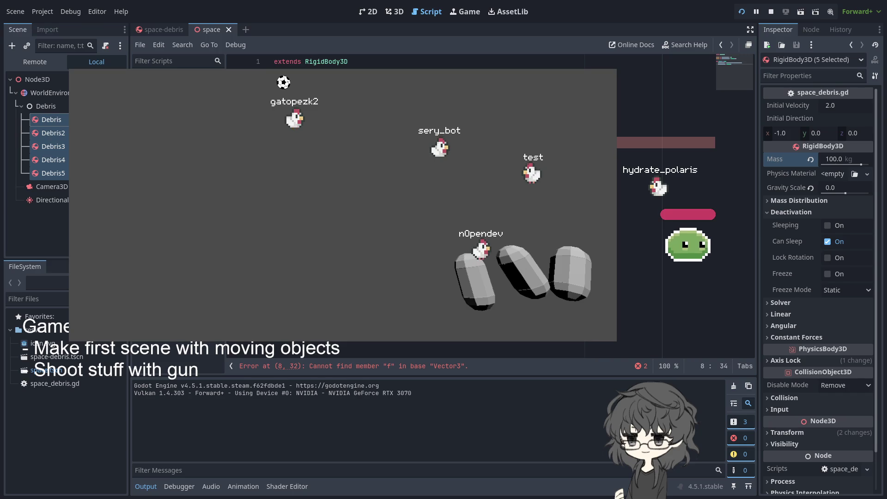
{"action": "key", "text": "BackSpace"}
{"action": "key", "text": "BackSpace"}
{"action": "key", "text": "BackSpace"}
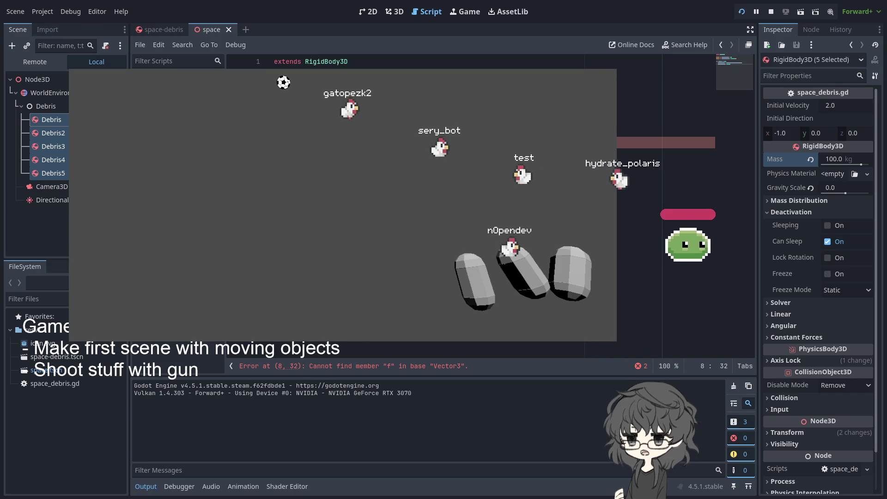
{"action": "type", "text": "x"}
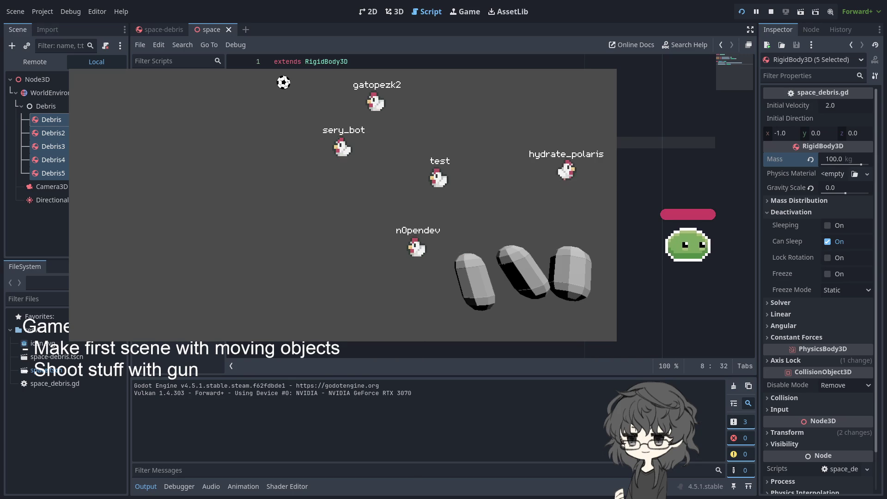
{"action": "type", "text": "= 0"}
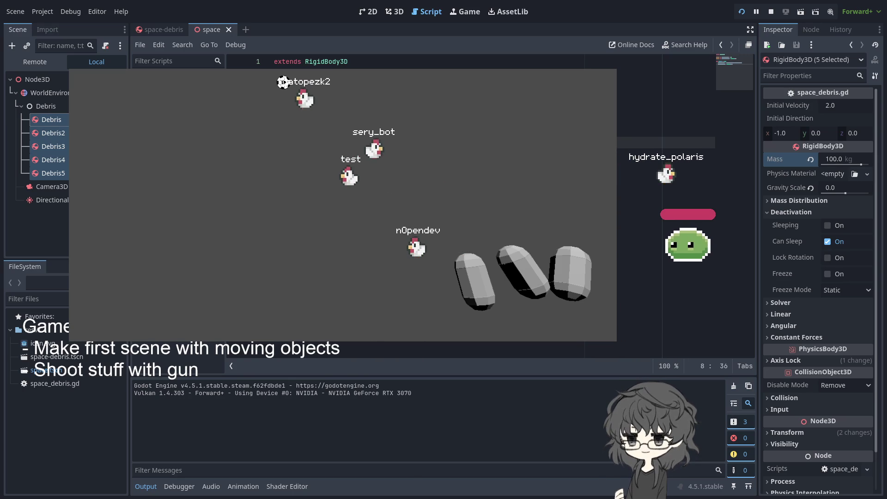
{"action": "type", "text": ")"}
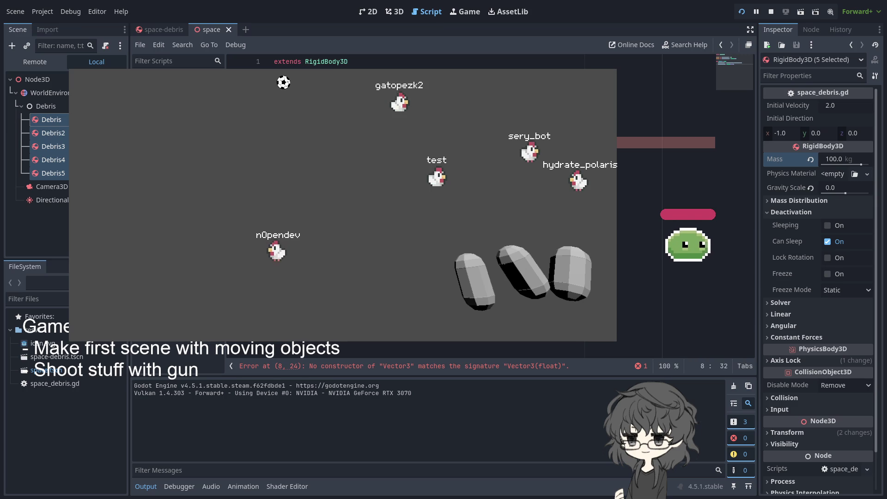
{"action": "key", "text": "End"}
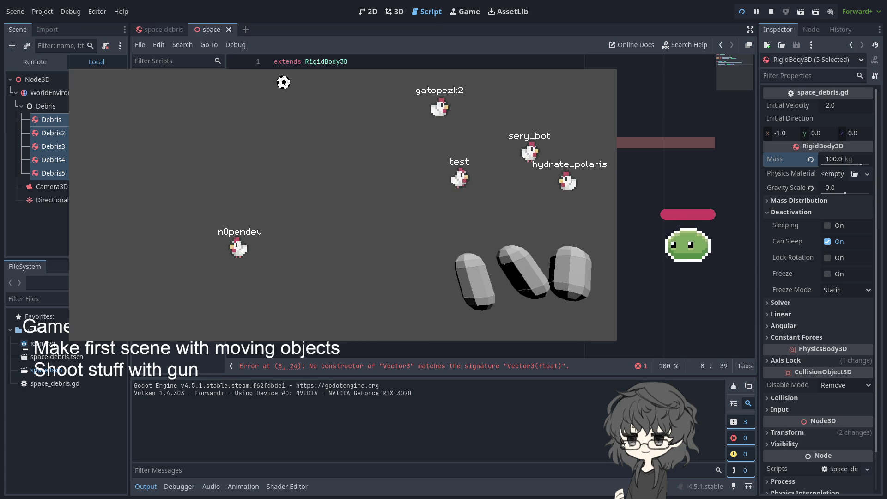
{"action": "type", "text": ", 0.0, 0.0) * 1.0"}
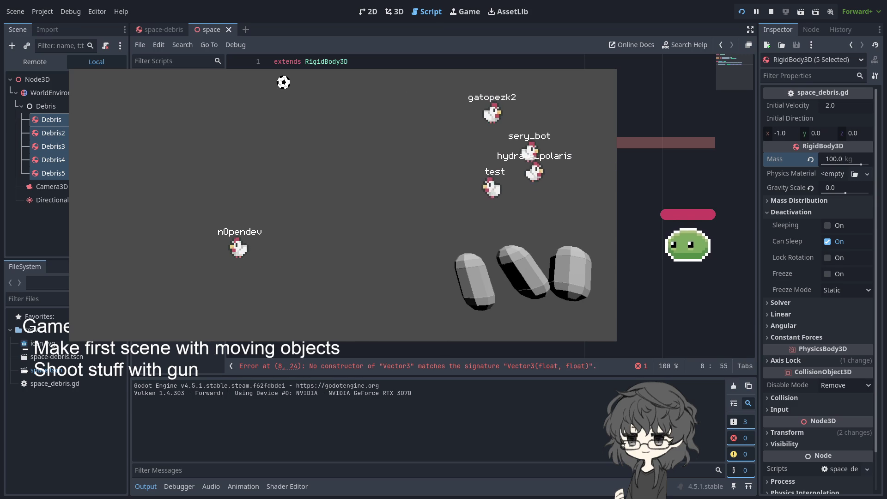
{"action": "left_click", "coordinate": [742, 12]}
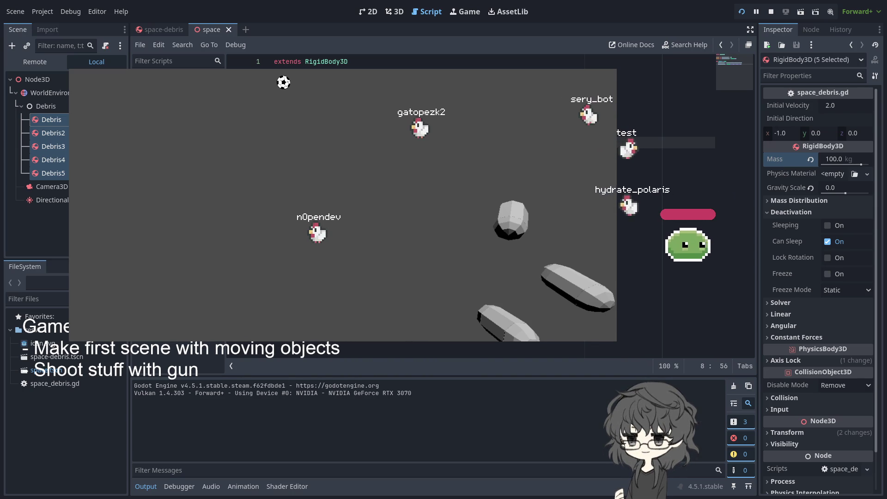
{"action": "left_click", "coordinate": [849, 106]}
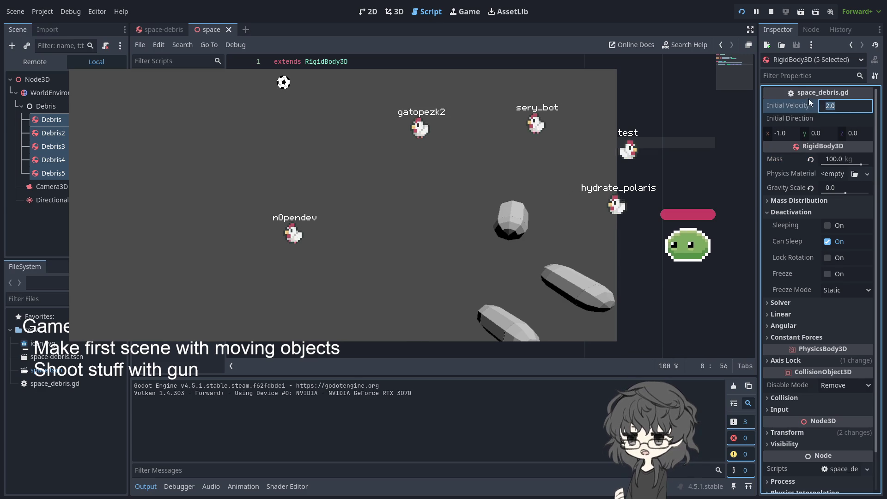
{"action": "scroll", "coordinate": [782, 164], "scroll_direction": "down", "scroll_amount": 2}
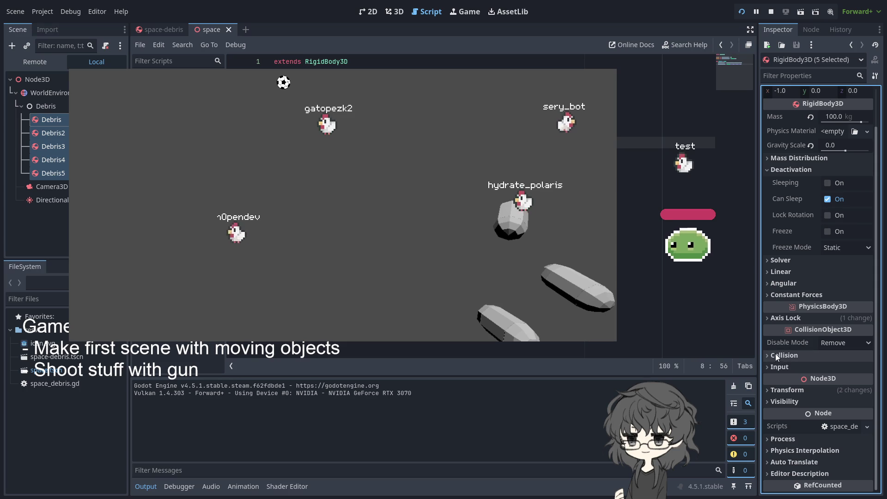
{"action": "key", "text": "Tab"}
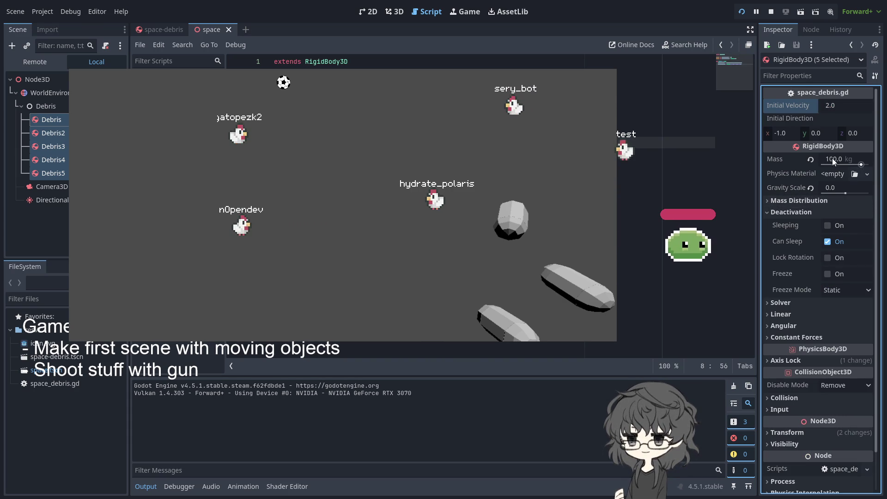
{"action": "left_click", "coordinate": [798, 118]}
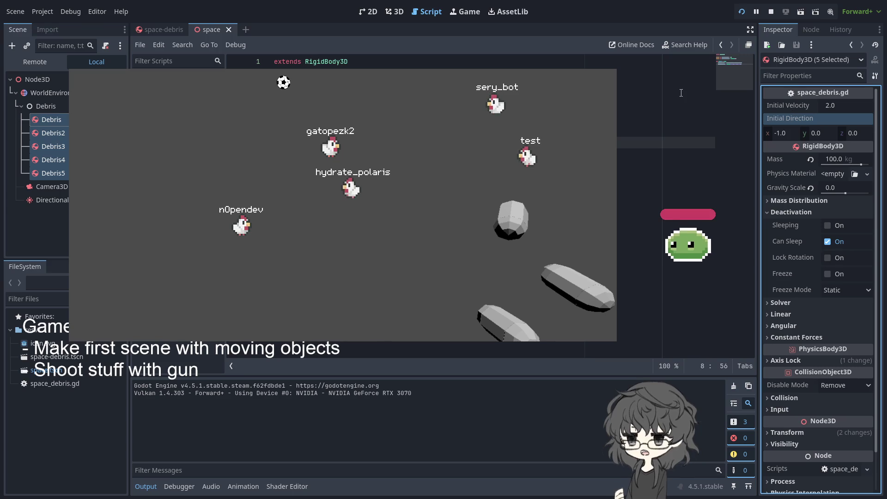
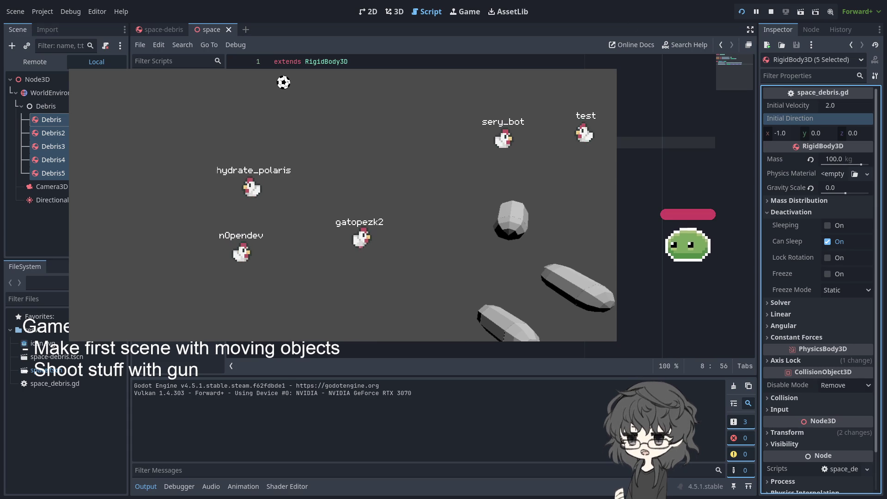
Open and read the RigidBody3D class documentation from its name in the script.
{"action": "left_click", "coordinate": [364, 67]}
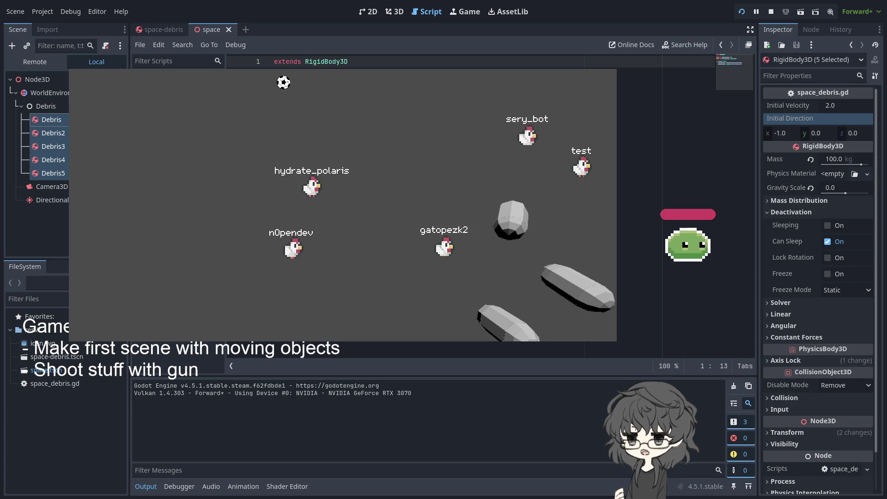
{"action": "left_click", "coordinate": [325, 62], "text": "ctrl"}
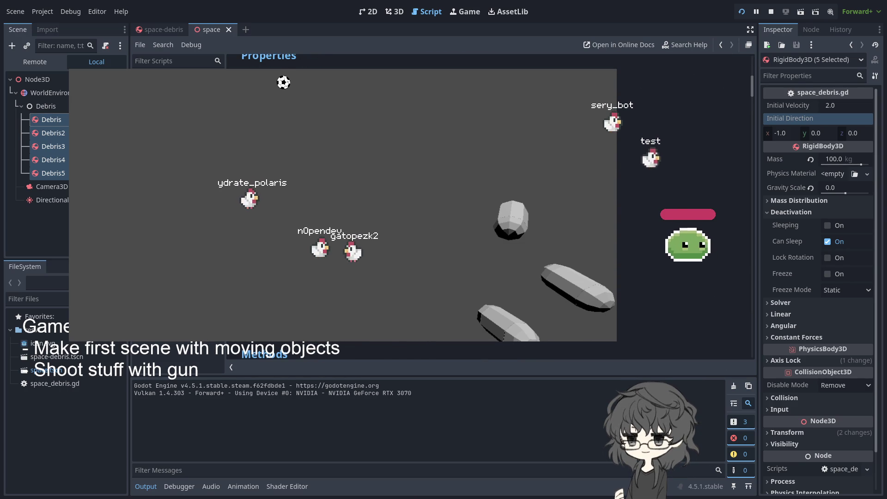
{"action": "scroll", "coordinate": [489, 208], "scroll_direction": "down", "scroll_amount": 10}
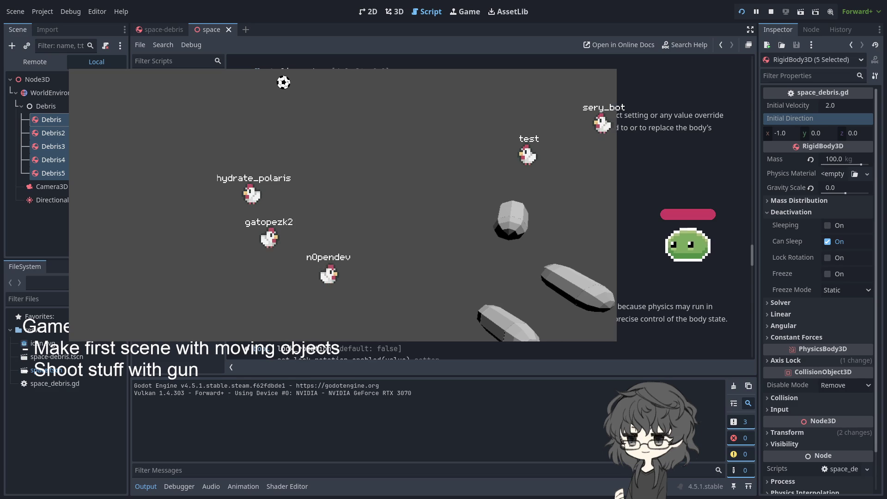
Add an Area3D node directly under the root Node3D of the space scene.
{"action": "left_click", "coordinate": [51, 95]}
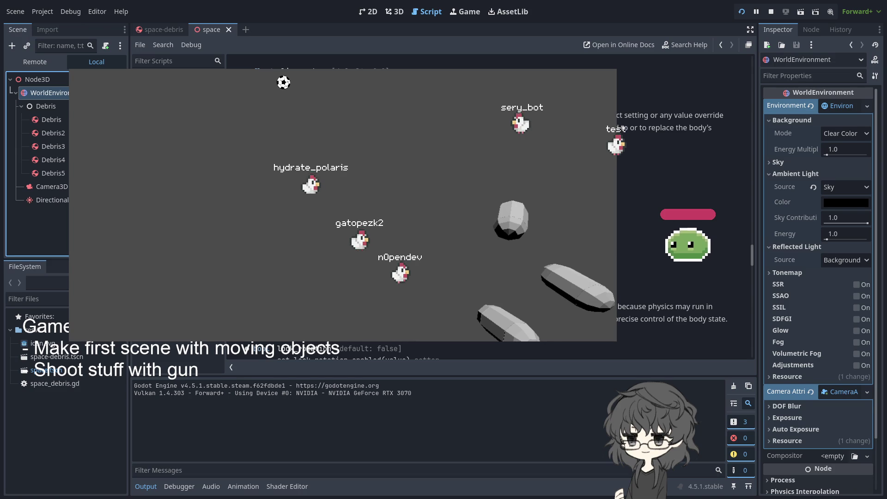
{"action": "left_click", "coordinate": [43, 79]}
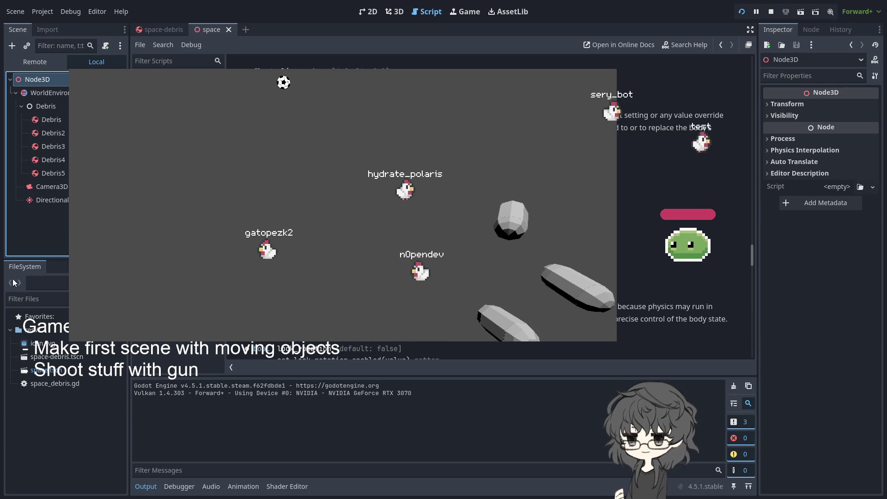
{"action": "key", "text": "Return"}
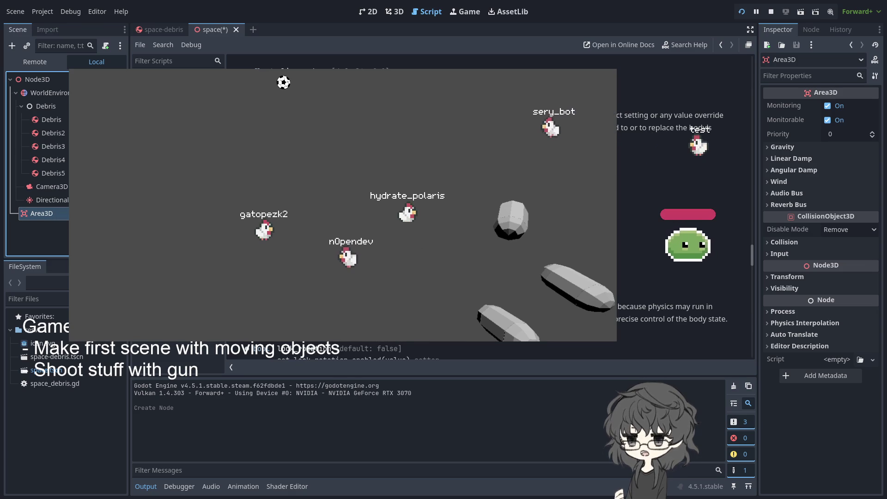
Add a CollisionShape3D child to the Area3D and give it a new BoxShape3D.
{"action": "key", "text": "Return"}
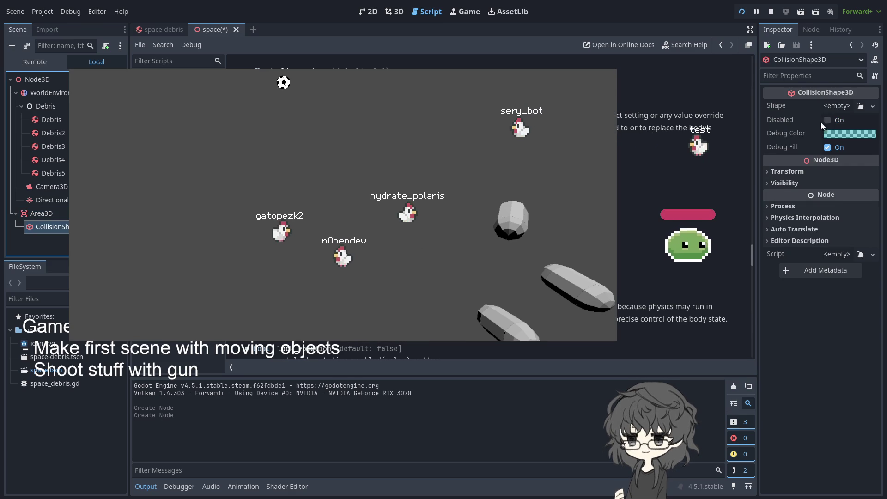
{"action": "left_click", "coordinate": [838, 104]}
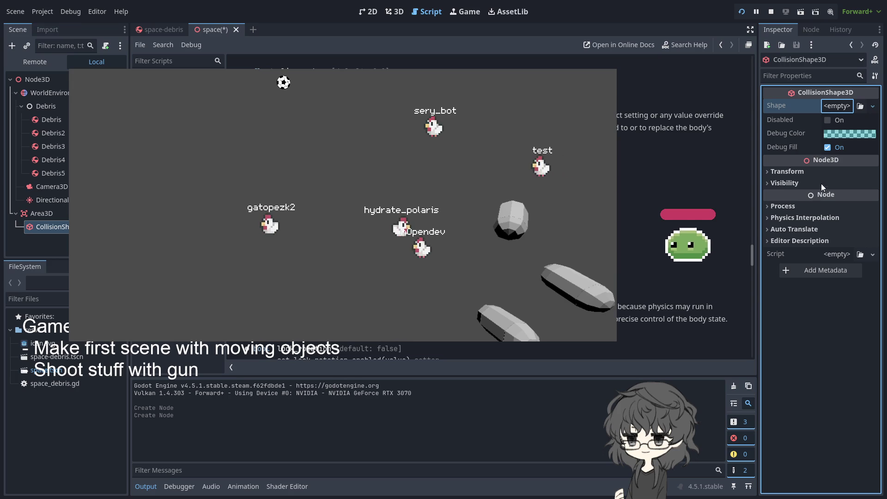
{"action": "left_click", "coordinate": [811, 160]}
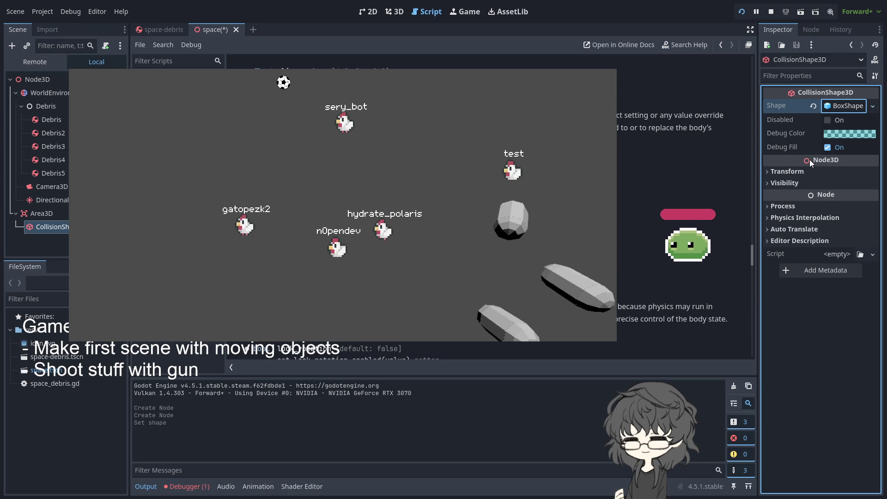
In the 3D view, stretch the Area3D's box collision shape to about 382 × 4.6 × 218.
{"action": "left_click", "coordinate": [394, 12]}
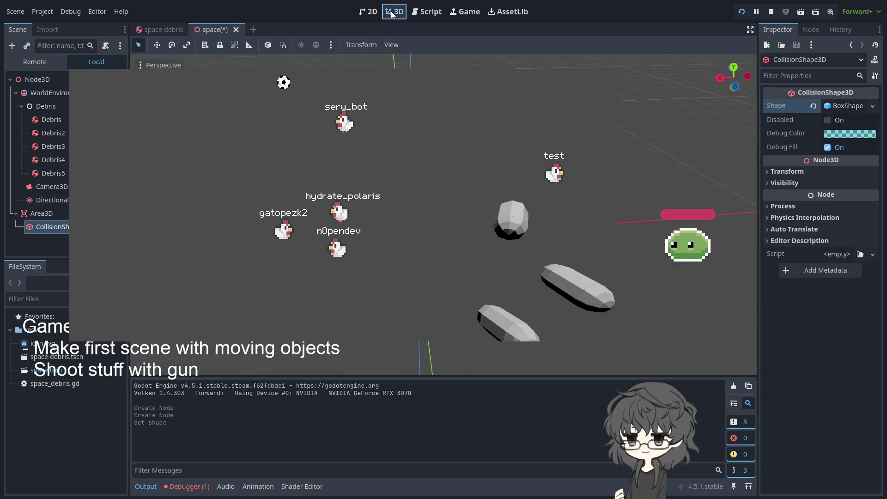
{"action": "left_click", "coordinate": [46, 214]}
{"action": "left_click", "coordinate": [49, 226]}
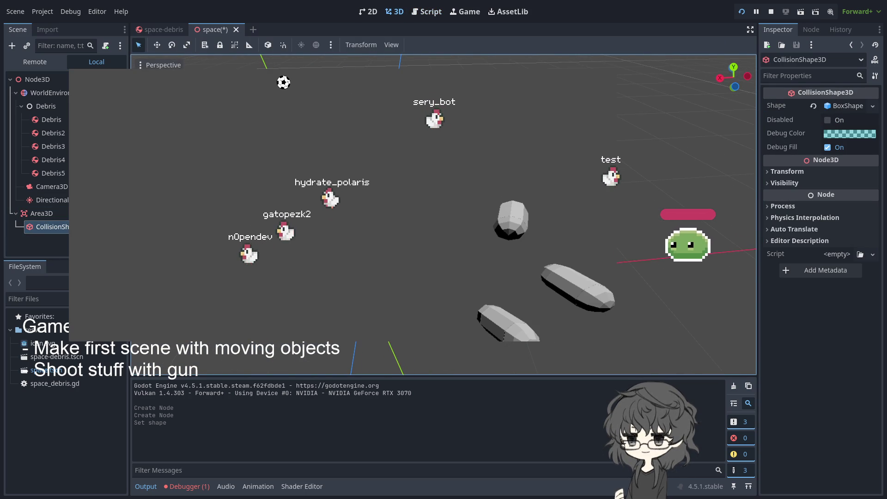
{"action": "mouse_move", "coordinate": [370, 285]}
{"action": "left_mouse_down"}
{"action": "mouse_move", "coordinate": [791, 239]}
{"action": "mouse_move", "coordinate": [776, 245]}
{"action": "left_mouse_up"}
{"action": "scroll", "coordinate": [670, 240], "scroll_direction": "down", "scroll_amount": 2}
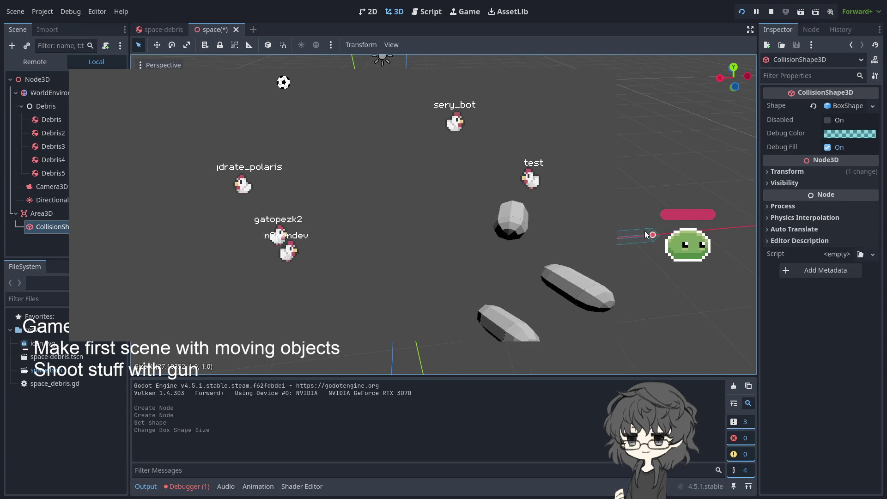
{"action": "mouse_move", "coordinate": [653, 237]}
{"action": "left_mouse_down"}
{"action": "mouse_move", "coordinate": [766, 231]}
{"action": "mouse_move", "coordinate": [753, 206]}
{"action": "mouse_move", "coordinate": [761, 193]}
{"action": "left_mouse_up"}
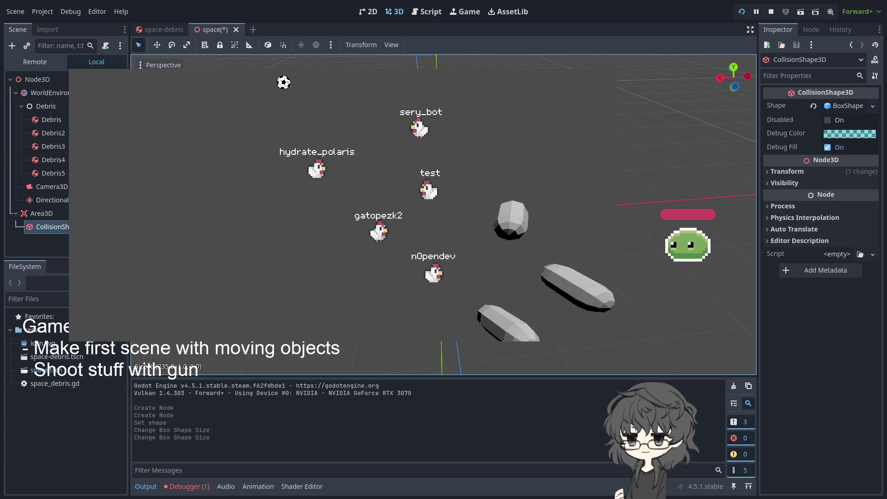
{"action": "left_click_drag", "start_coordinate": [761, 193], "coordinate": [616, 215]}
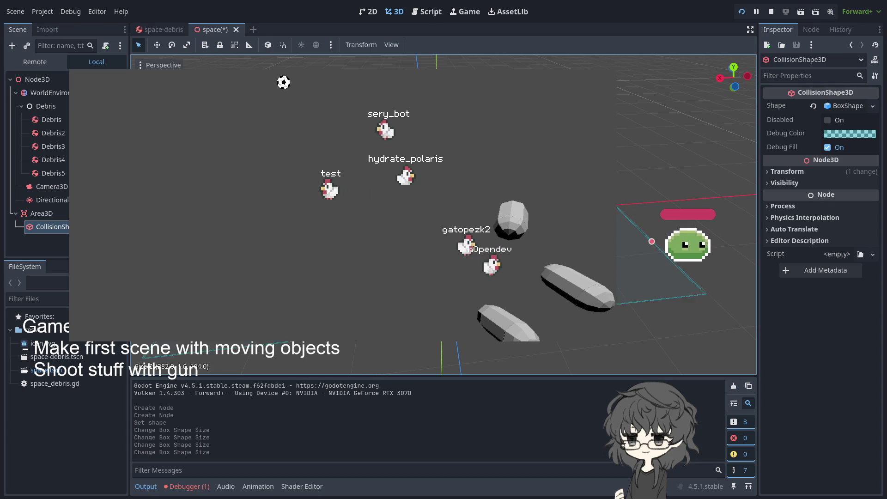
{"action": "mouse_move", "coordinate": [617, 205]}
{"action": "left_mouse_down"}
{"action": "mouse_move", "coordinate": [656, 244]}
{"action": "mouse_move", "coordinate": [601, 244]}
{"action": "left_mouse_up"}
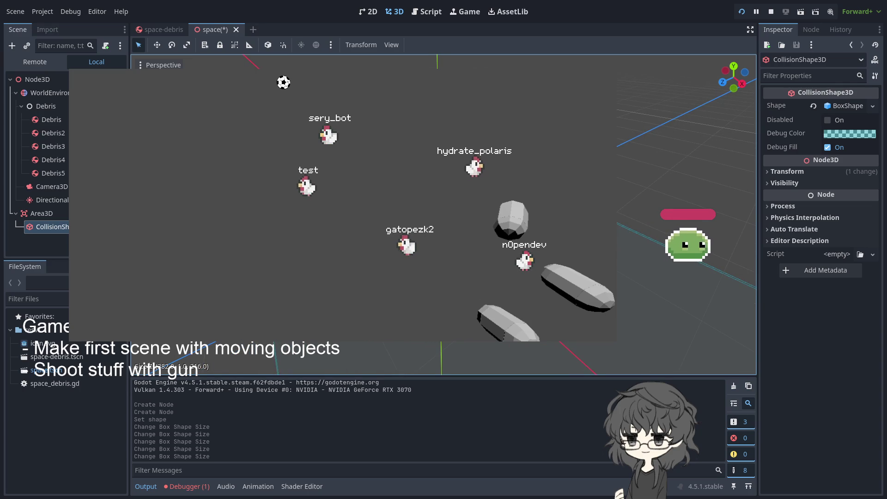
{"action": "left_click_drag", "start_coordinate": [601, 245], "coordinate": [600, 245]}
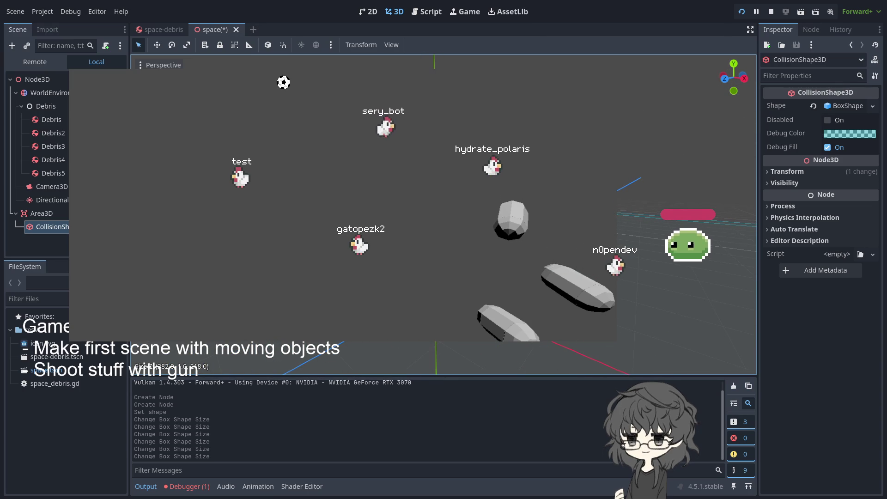
{"action": "left_click_drag", "start_coordinate": [600, 245], "coordinate": [601, 231]}
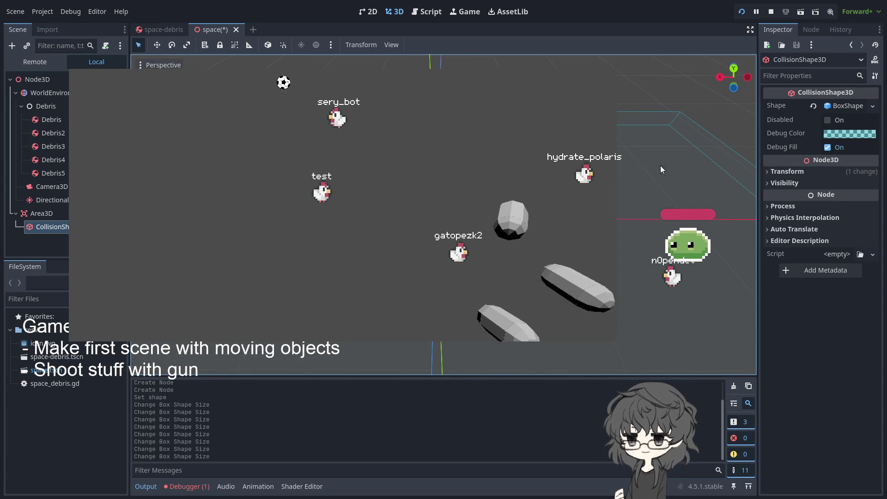
Set the Area3D's Linear Damp space override to Replace with a value of 0.
{"action": "left_click", "coordinate": [59, 204]}
{"action": "left_click", "coordinate": [49, 216]}
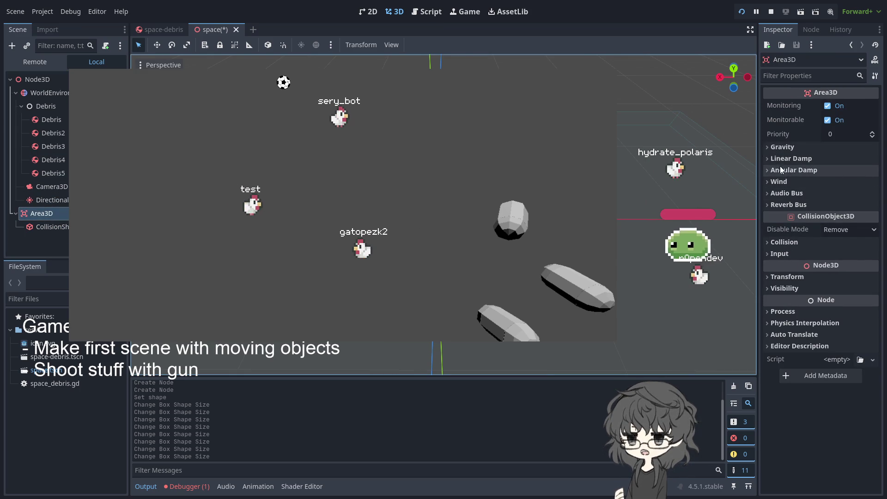
{"action": "left_click", "coordinate": [768, 159]}
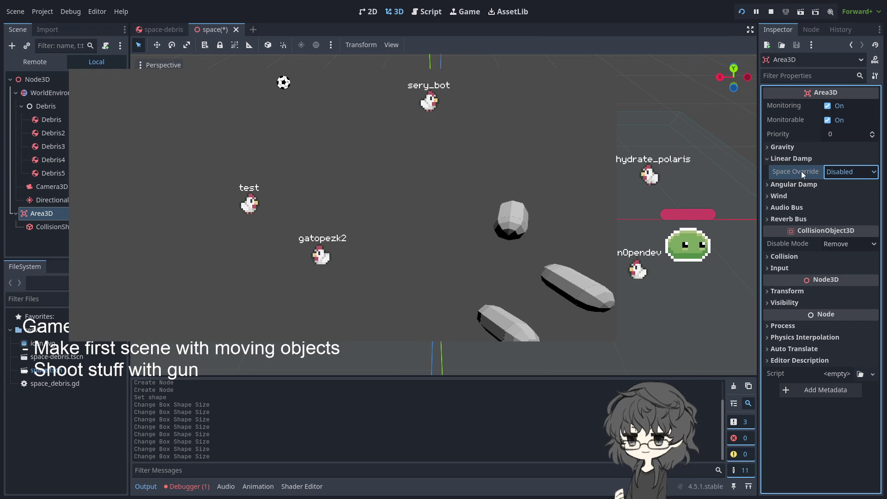
{"action": "left_click", "coordinate": [838, 226]}
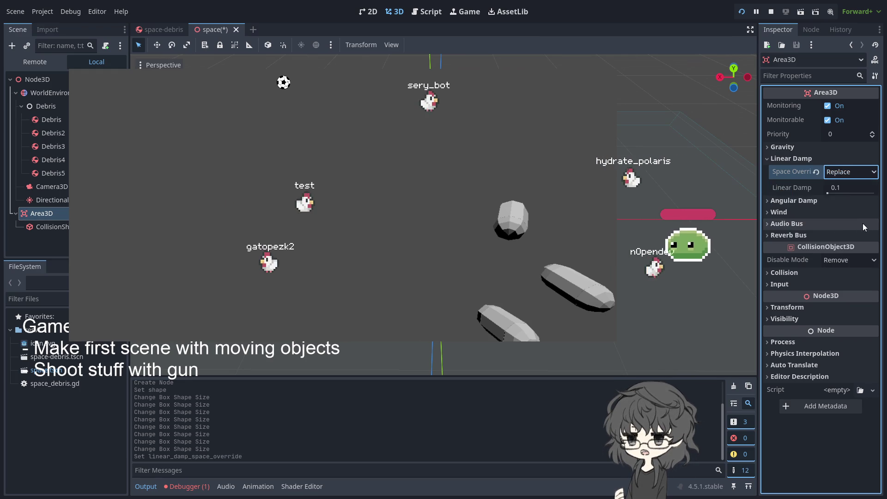
{"action": "left_click", "coordinate": [844, 189]}
{"action": "type", "text": "0"}
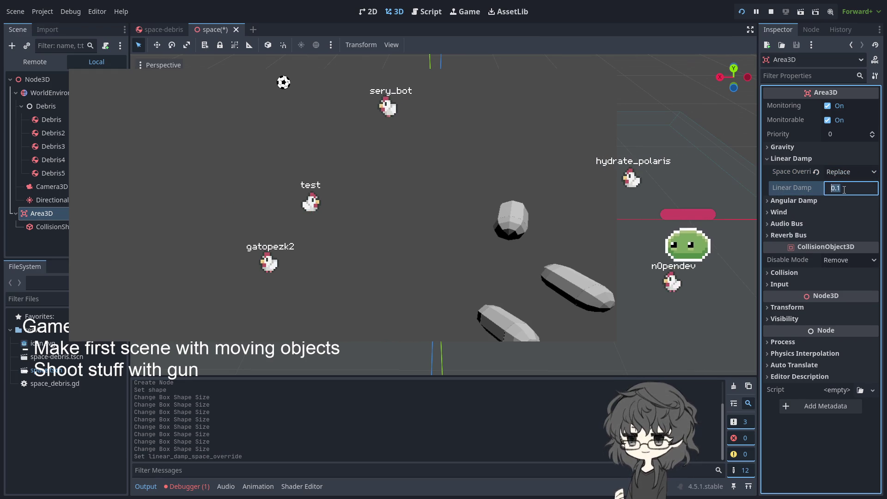
{"action": "left_click", "coordinate": [794, 202]}
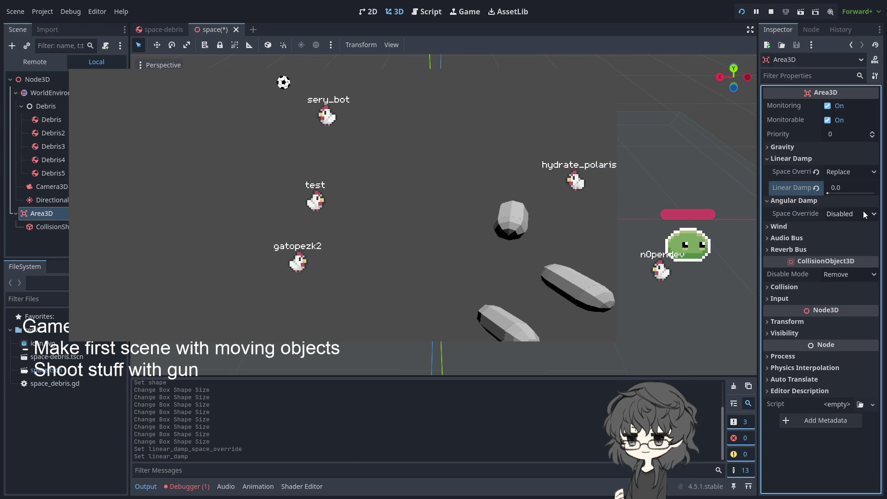
Set Angular Damp space override to Replace with a value of 0.0, and save.
{"action": "left_click", "coordinate": [843, 214]}
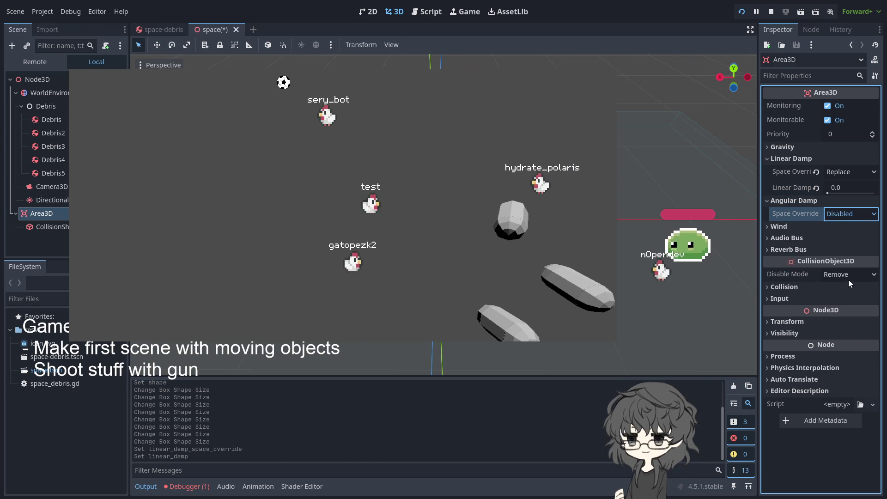
{"action": "left_click", "coordinate": [837, 273]}
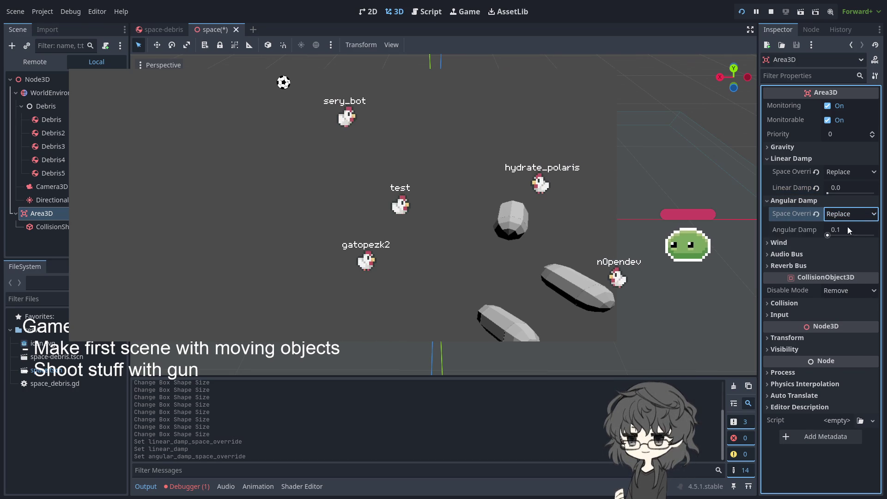
{"action": "left_click", "coordinate": [847, 230]}
{"action": "type", "text": "0"}
{"action": "key", "text": "ctrl+s"}
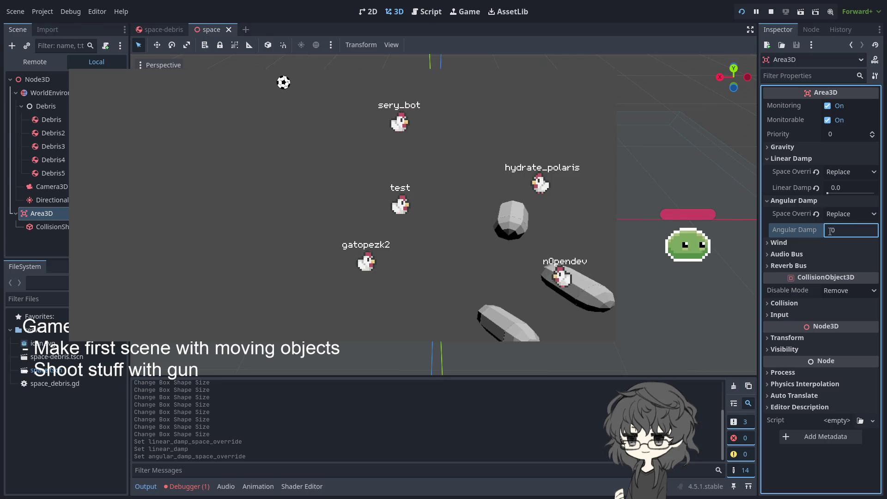
{"action": "left_click", "coordinate": [788, 240]}
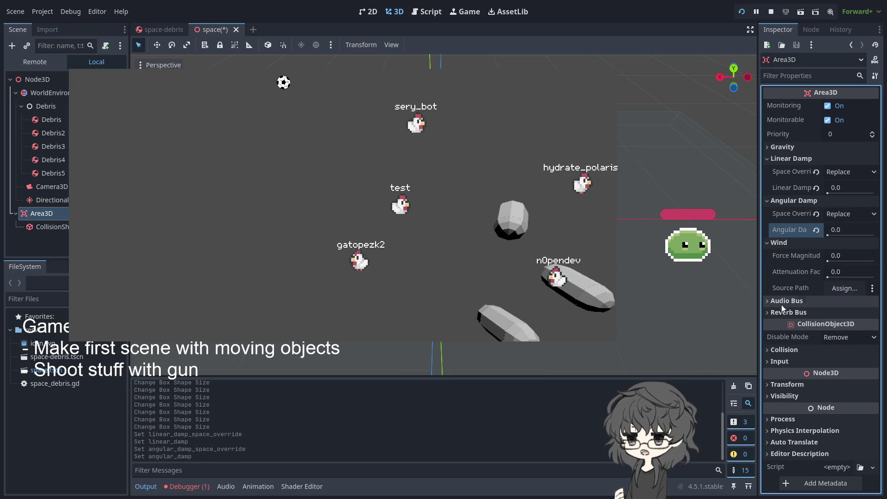
Run the game, move its window aside, then switch back to the editor.
{"action": "left_click", "coordinate": [741, 13]}
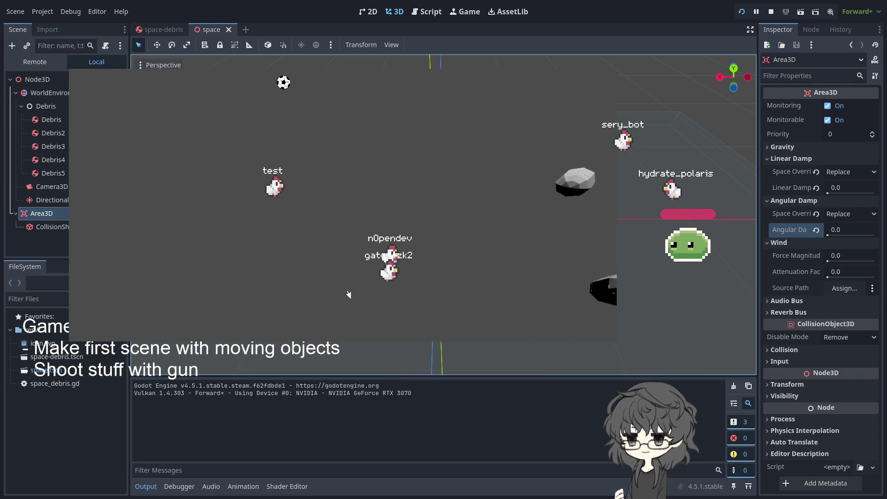
{"action": "mouse_move", "coordinate": [352, 276]}
{"action": "left_mouse_down"}
{"action": "mouse_move", "coordinate": [305, 309]}
{"action": "mouse_move", "coordinate": [302, 274]}
{"action": "left_mouse_up"}
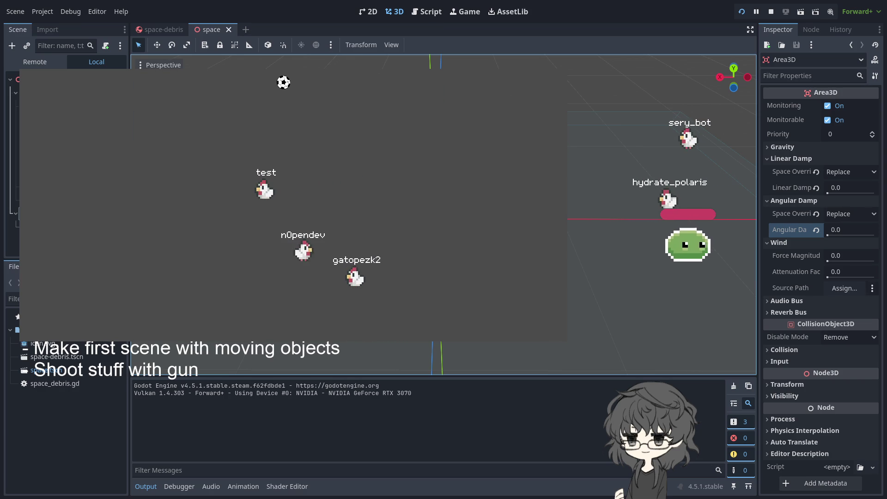
{"action": "key", "text": "alt+Tab"}
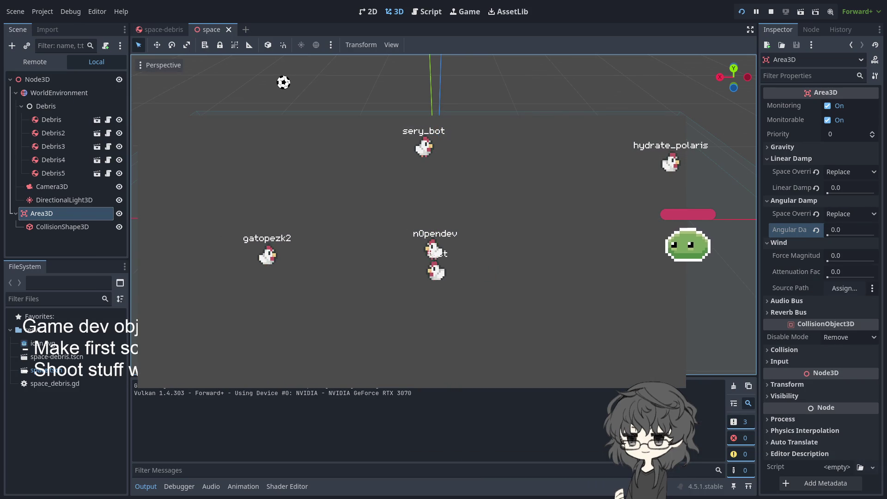
Restart the game with F5 so the debris float among the chickens.
{"action": "left_click", "coordinate": [741, 13]}
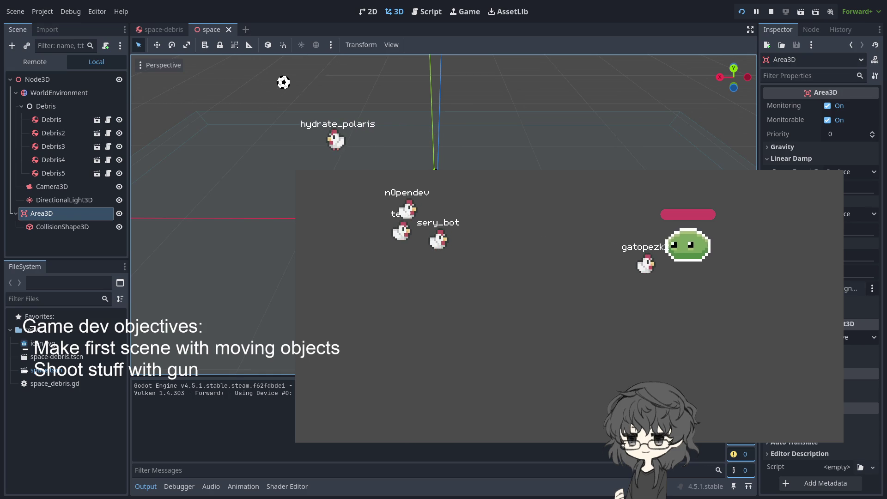
{"action": "key", "text": "F5"}
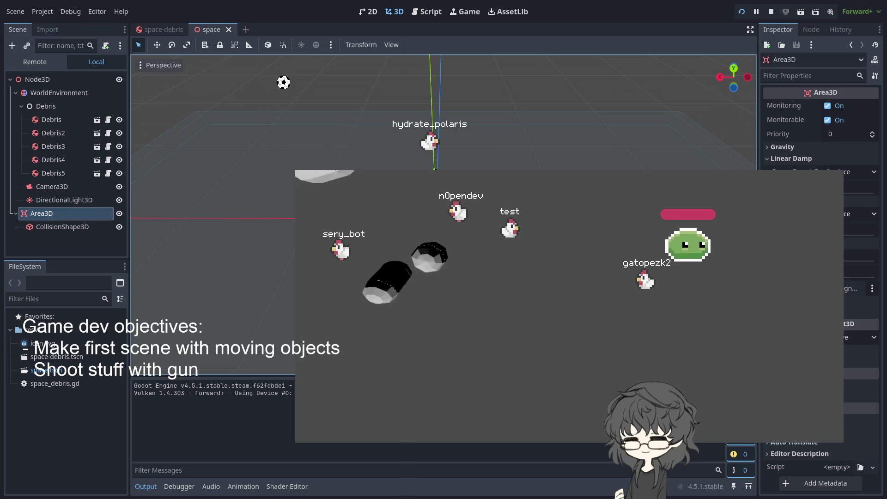
{"action": "left_click", "coordinate": [97, 97]}
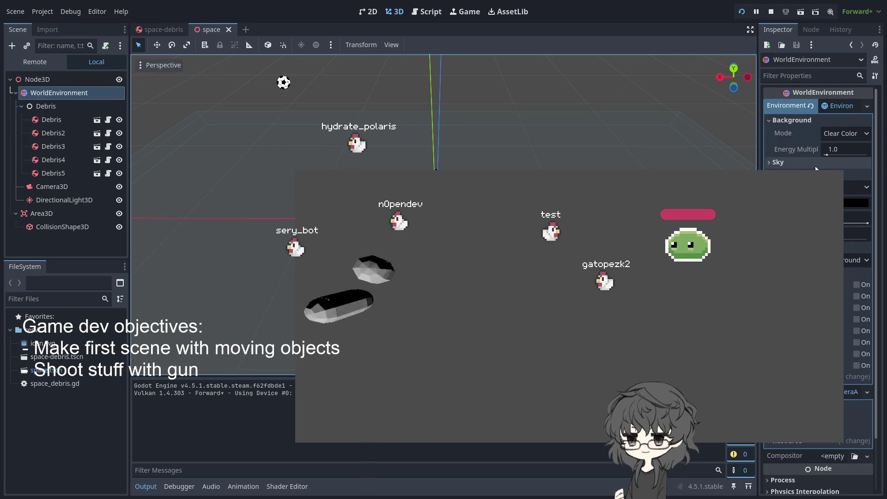
Set the WorldEnvironment Background Mode to Sky and rerun the game to preview.
{"action": "left_click", "coordinate": [843, 134]}
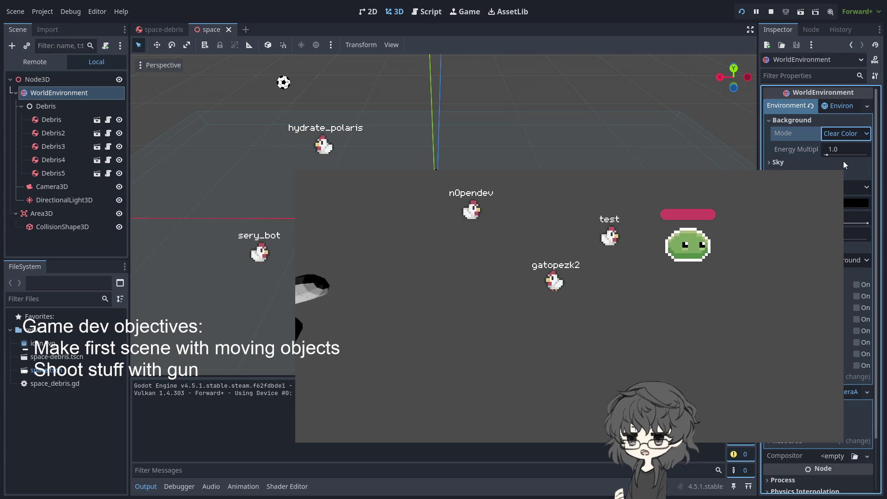
{"action": "left_click", "coordinate": [843, 134]}
{"action": "left_click", "coordinate": [844, 167]}
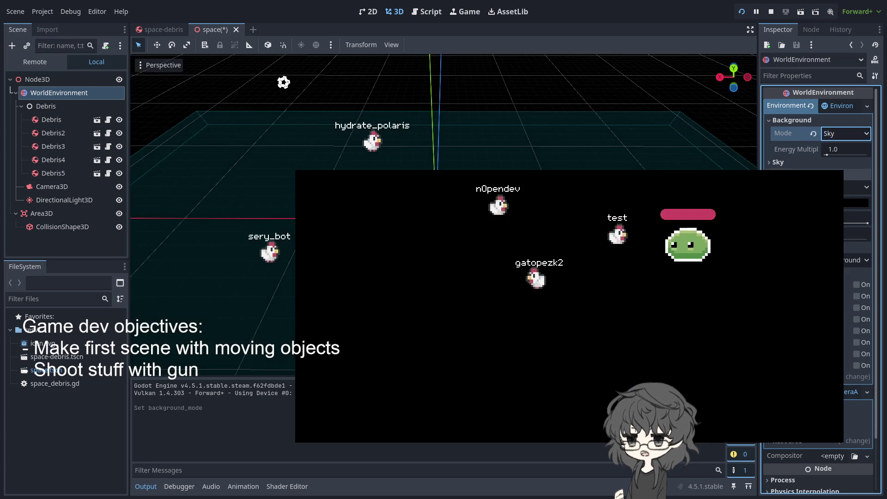
{"action": "left_click", "coordinate": [741, 12]}
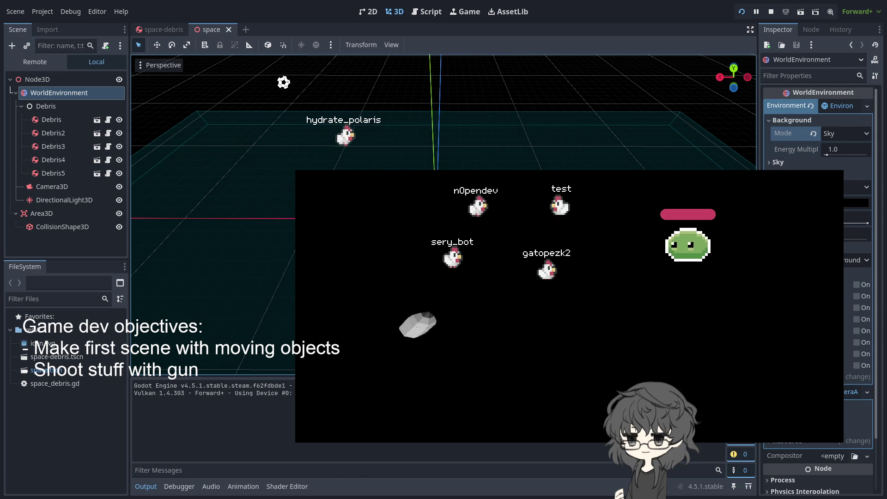
Change the ambient light source and make its colour blue, then rerun the game.
{"action": "left_click", "coordinate": [850, 187]}
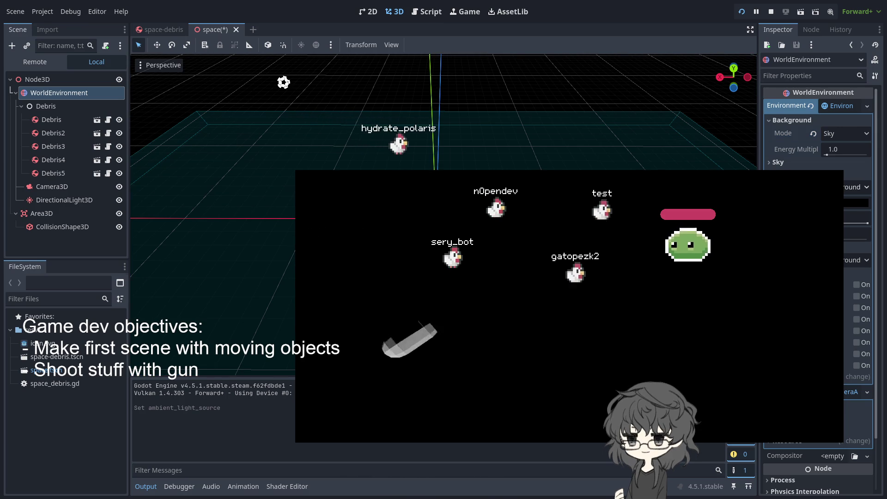
{"action": "left_click", "coordinate": [742, 12]}
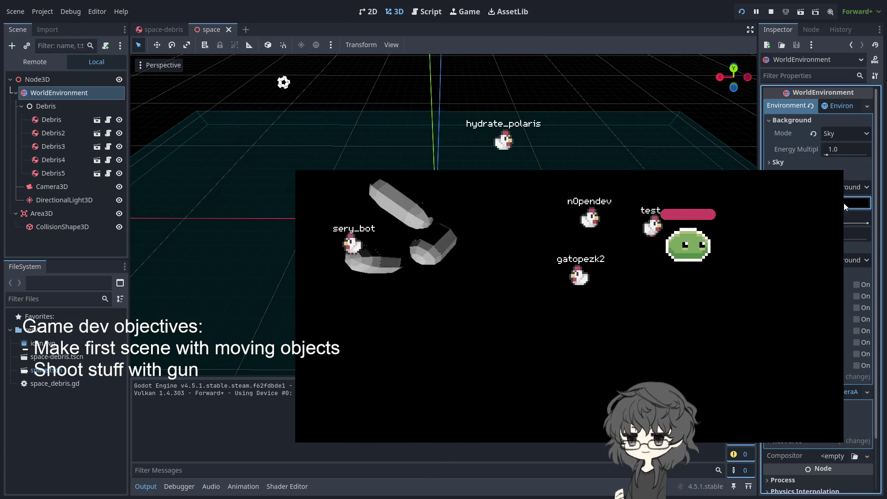
{"action": "left_click_drag", "start_coordinate": [843, 425], "coordinate": [883, 324]}
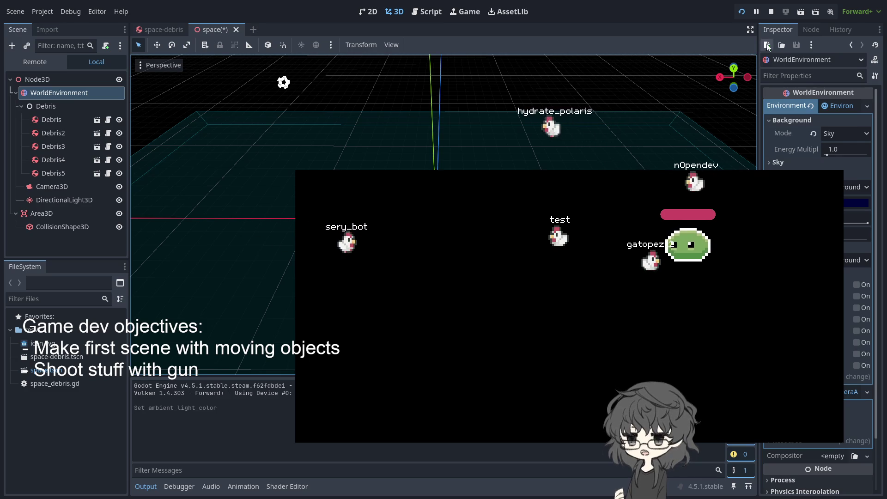
{"action": "left_click", "coordinate": [743, 13]}
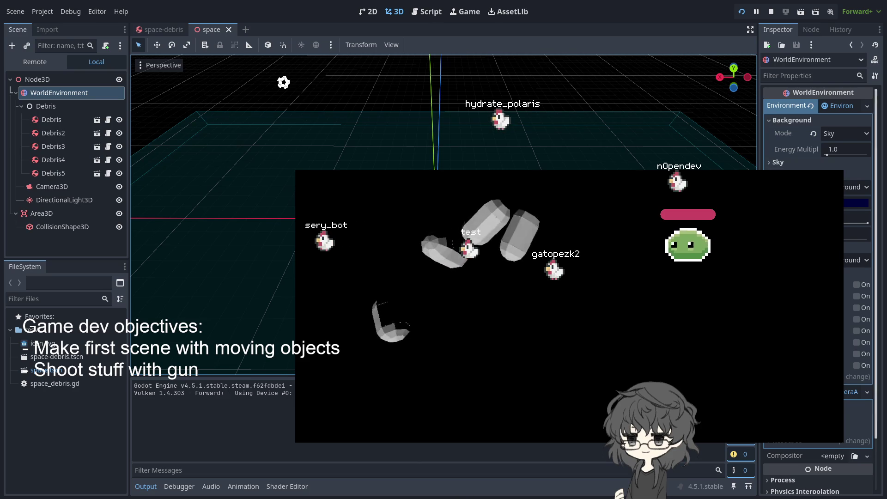
Switch Background Mode to Custom Color, pick a dark navy colour, and rerun.
{"action": "left_click", "coordinate": [846, 133]}
{"action": "left_click", "coordinate": [856, 160]}
{"action": "left_click", "coordinate": [844, 145]}
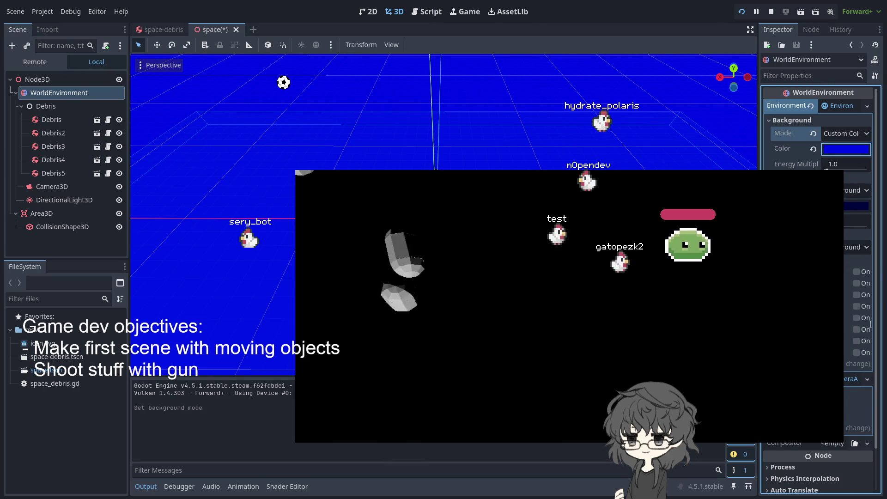
{"action": "left_click_drag", "start_coordinate": [882, 245], "coordinate": [882, 268]}
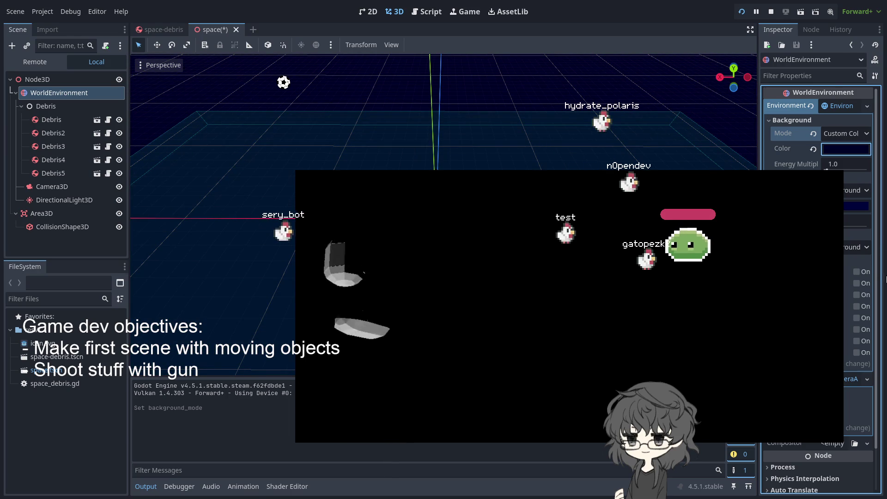
{"action": "left_click", "coordinate": [743, 15]}
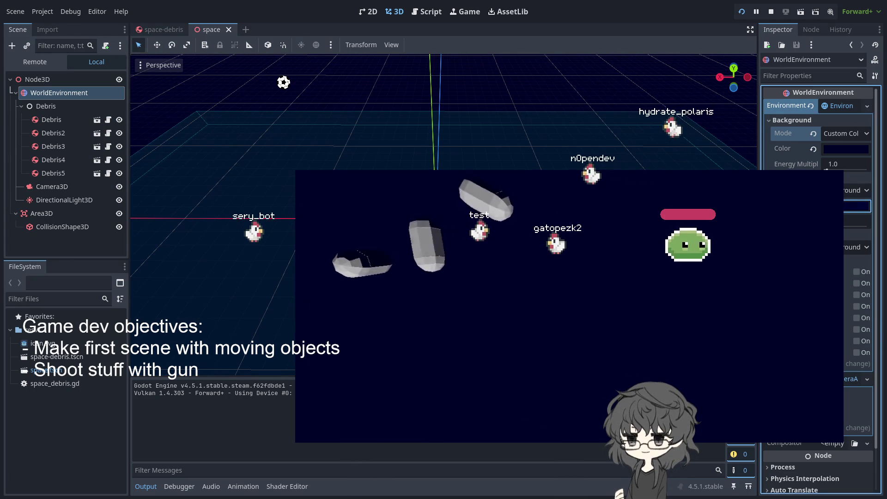
Rerun the game several times to check the look, then shift the background colour to blue.
{"action": "left_click", "coordinate": [741, 13]}
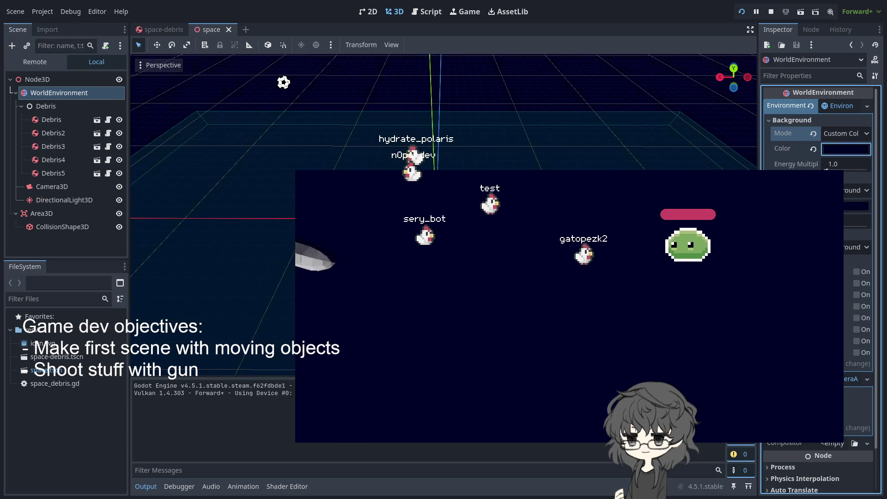
{"action": "left_click", "coordinate": [741, 12]}
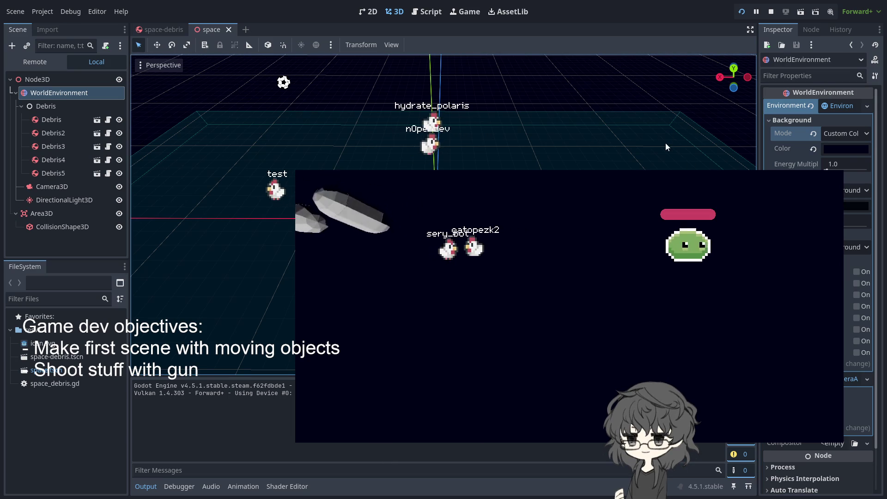
{"action": "left_click", "coordinate": [741, 14]}
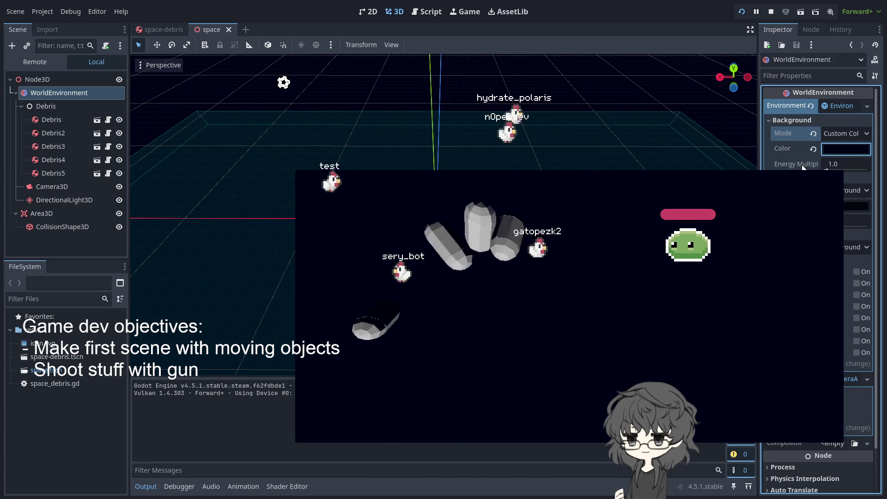
{"action": "left_click", "coordinate": [743, 12]}
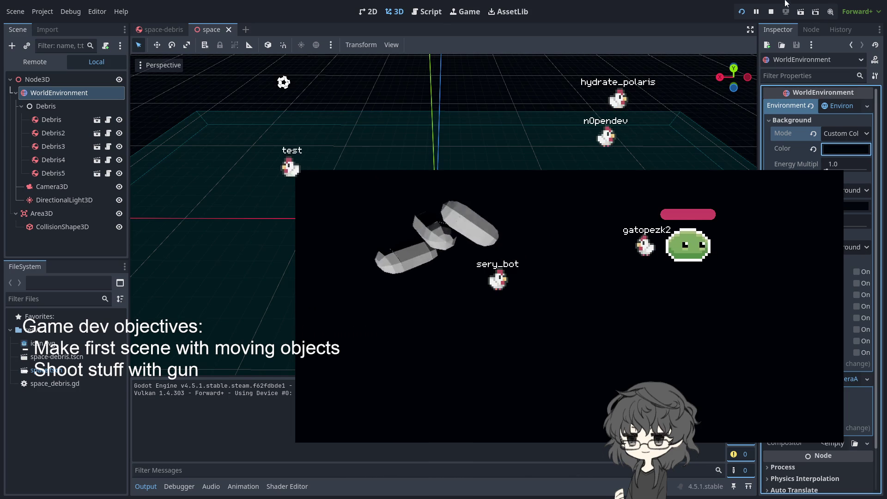
{"action": "left_click", "coordinate": [742, 13]}
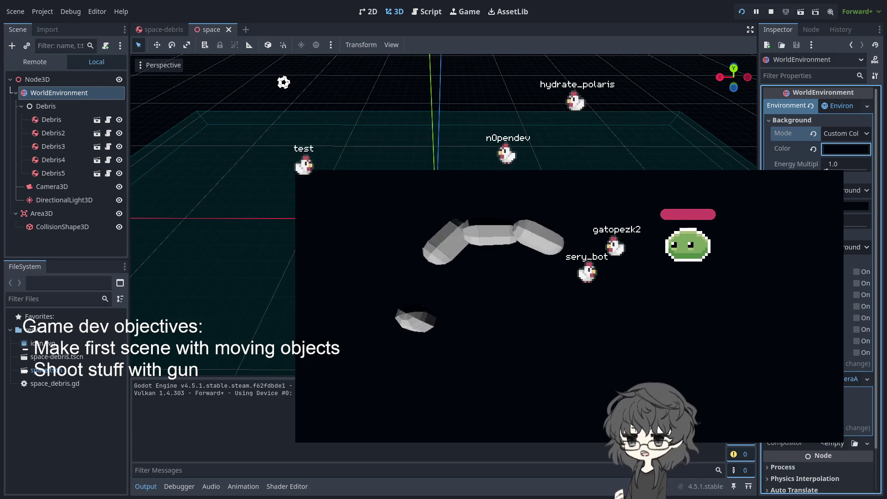
{"action": "left_click_drag", "start_coordinate": [852, 268], "coordinate": [878, 237]}
Darken the custom background colour from blue to near-black in the colour picker.
{"action": "left_click", "coordinate": [878, 237]}
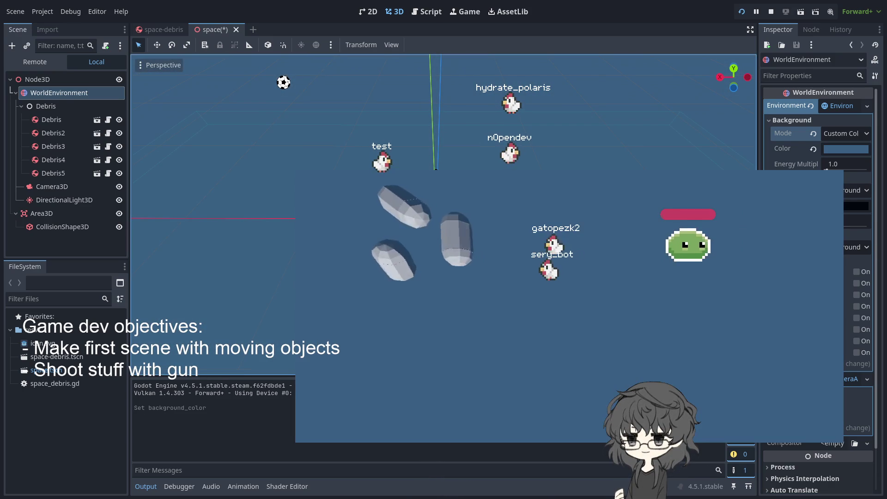
{"action": "left_click", "coordinate": [854, 150]}
{"action": "left_click_drag", "start_coordinate": [874, 248], "coordinate": [883, 181]}
{"action": "left_click", "coordinate": [847, 150]}
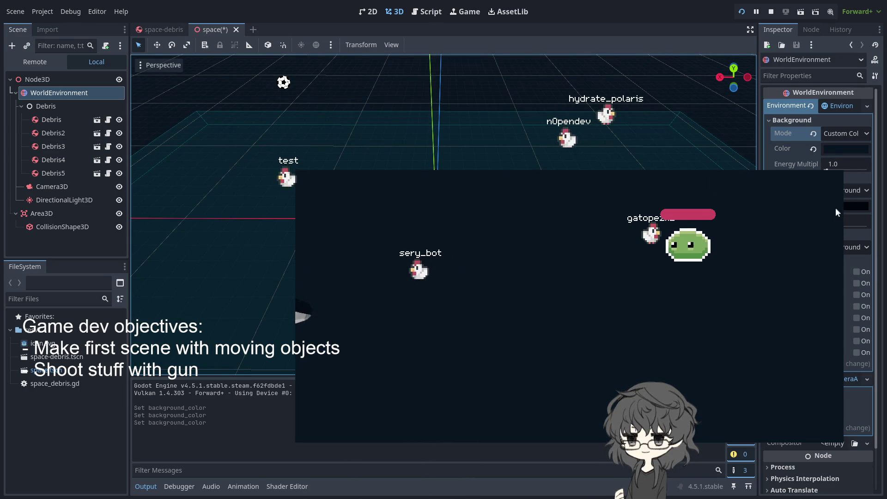
{"action": "left_click", "coordinate": [846, 149]}
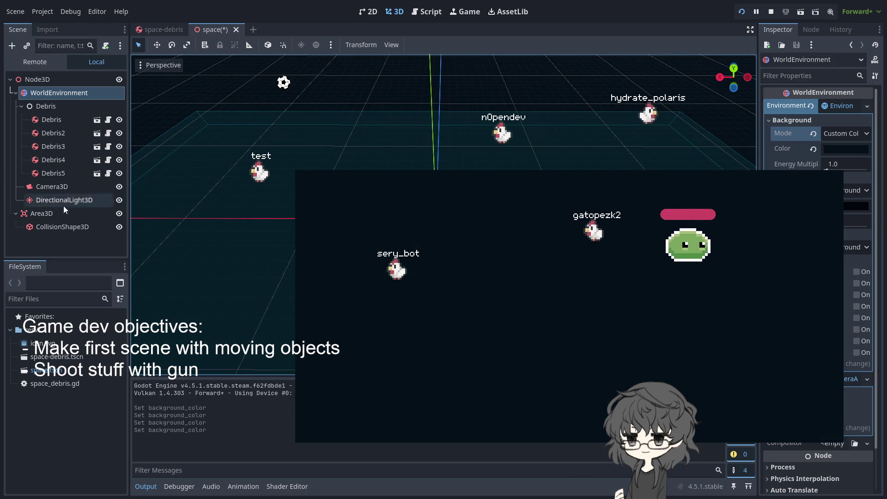
Restart the game, stop it with F8, and launch it again.
{"action": "left_click", "coordinate": [741, 14]}
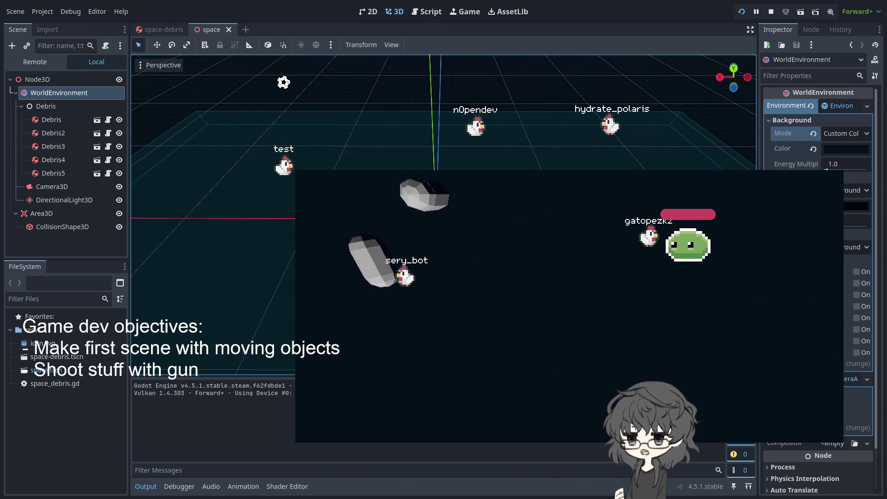
{"action": "key", "text": "F8"}
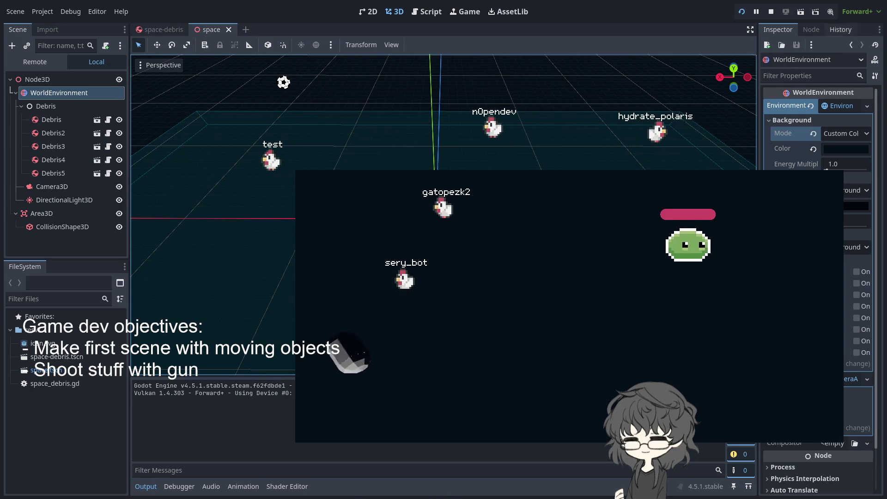
{"action": "left_click", "coordinate": [741, 13]}
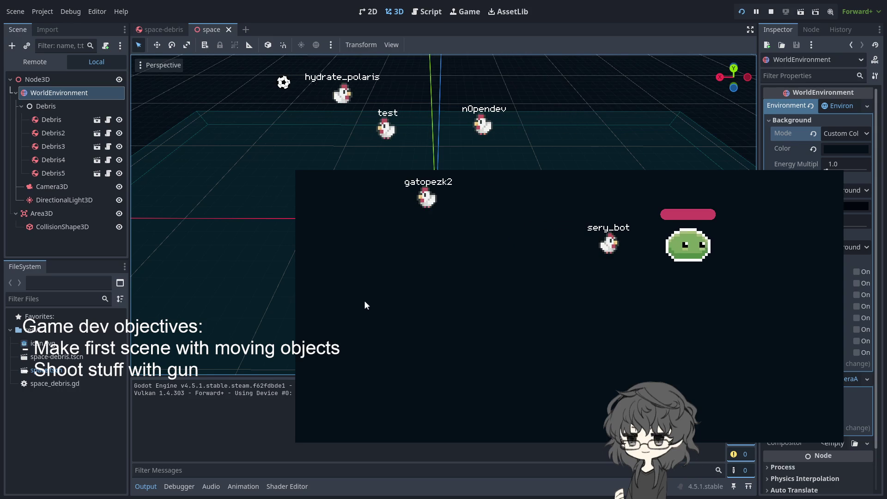
Select the Camera3D, raise it higher, and restart the game to view from it.
{"action": "scroll", "coordinate": [212, 185], "scroll_direction": "up", "scroll_amount": 3}
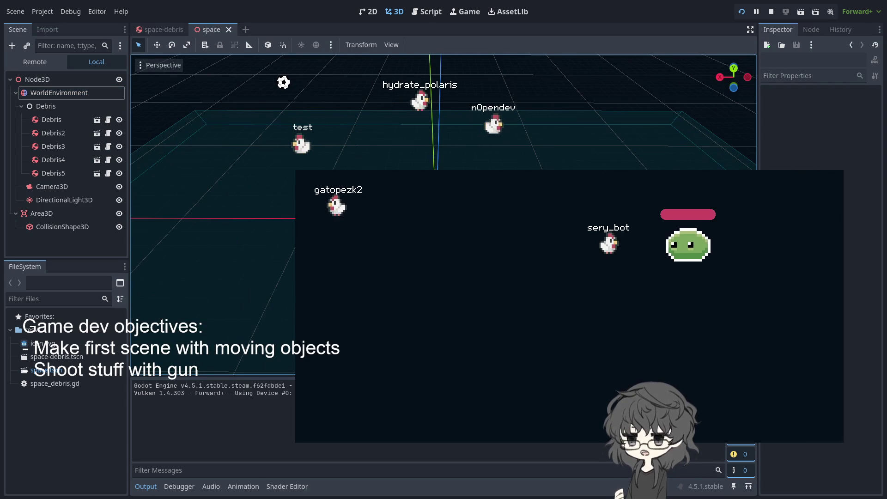
{"action": "scroll", "coordinate": [212, 184], "scroll_direction": "up", "scroll_amount": 10}
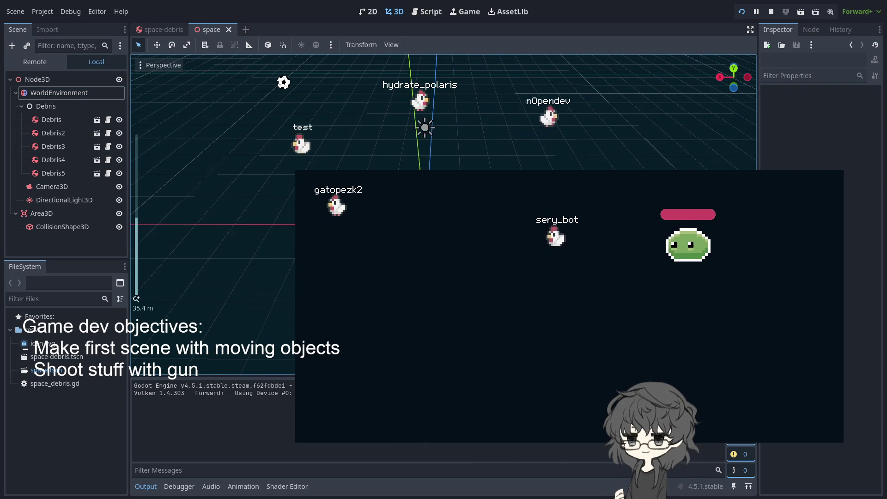
{"action": "scroll", "coordinate": [176, 290], "scroll_direction": "up", "scroll_amount": 4}
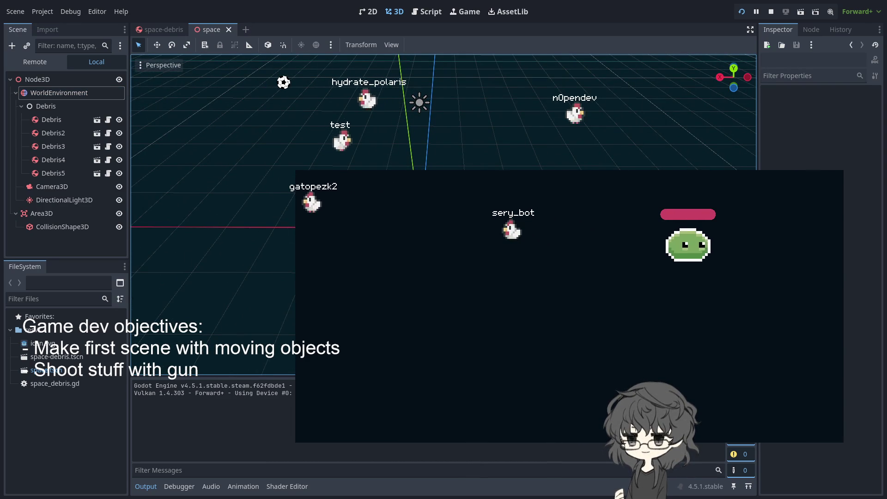
{"action": "left_click", "coordinate": [52, 186]}
{"action": "mouse_move", "coordinate": [409, 150]}
{"action": "left_mouse_down"}
{"action": "mouse_move", "coordinate": [407, 121]}
{"action": "mouse_move", "coordinate": [372, 53]}
{"action": "left_mouse_up"}
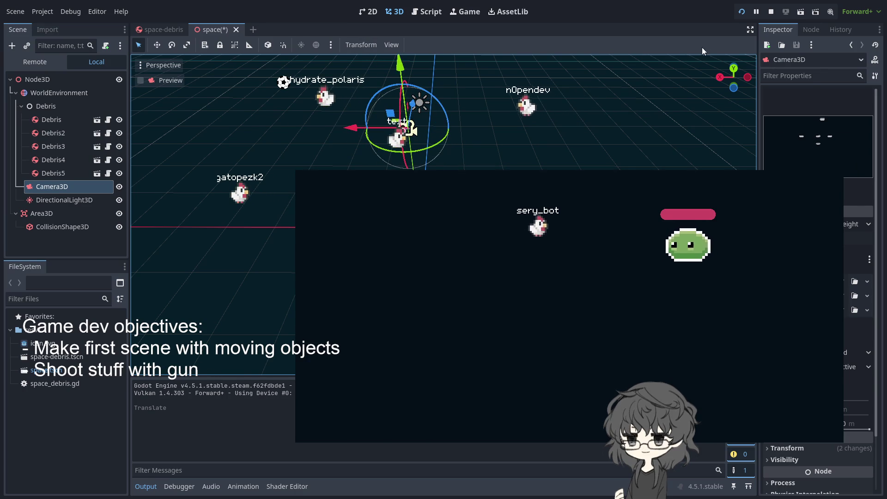
{"action": "left_click", "coordinate": [742, 12]}
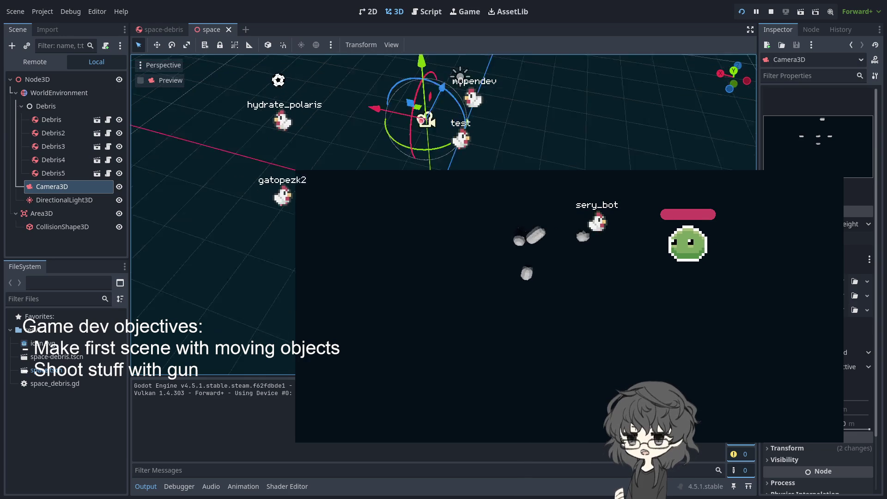
Slide the camera along its Z axis and stop the running game.
{"action": "left_click_drag", "start_coordinate": [584, 164], "coordinate": [508, 159]}
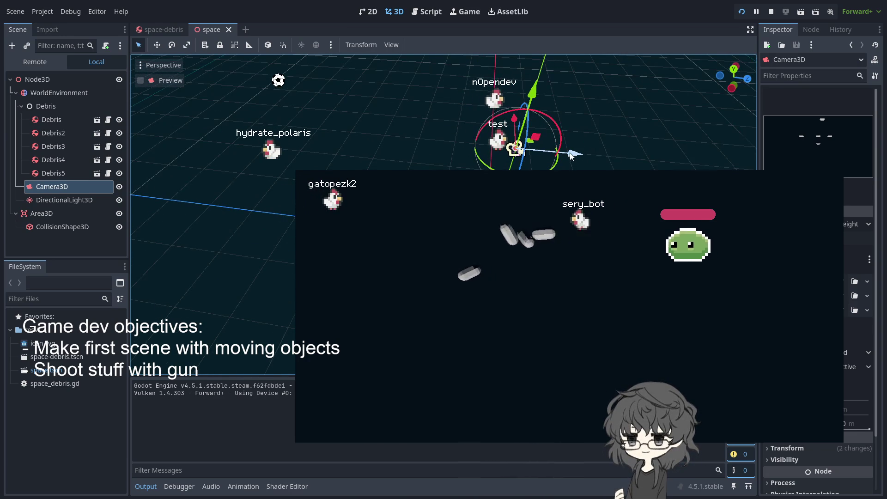
{"action": "left_click_drag", "start_coordinate": [573, 153], "coordinate": [518, 147]}
{"action": "left_click_drag", "start_coordinate": [734, 78], "coordinate": [738, 18]}
{"action": "left_click", "coordinate": [739, 12]}
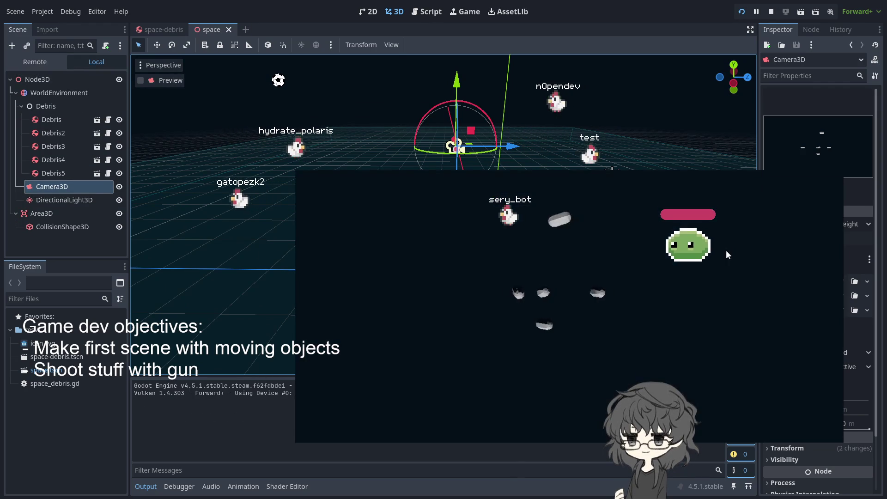
Turn the view 180° with Numpad 6, reframe, and slide the camera further along Z.
{"action": "key", "text": "KP_6"}
{"action": "key", "text": "KP_6"}
{"action": "key", "text": "KP_6"}
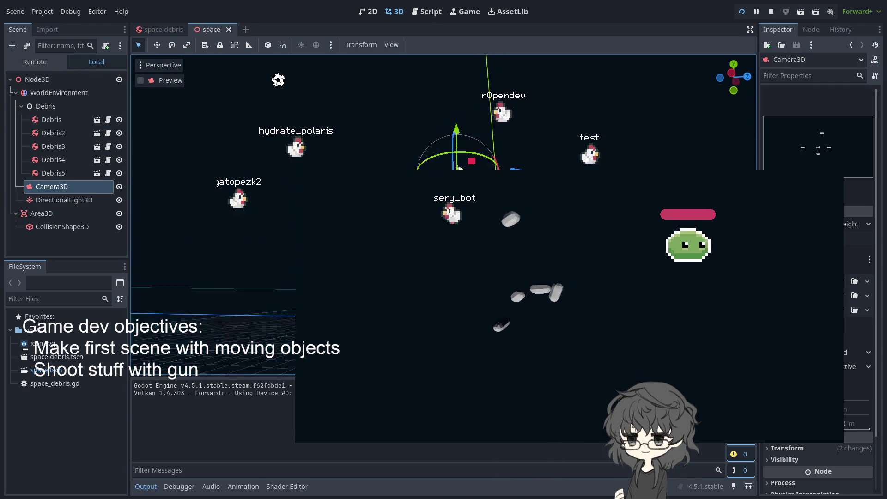
{"action": "key", "text": "KP_6"}
{"action": "key", "text": "KP_6"}
{"action": "key", "text": "KP_6"}
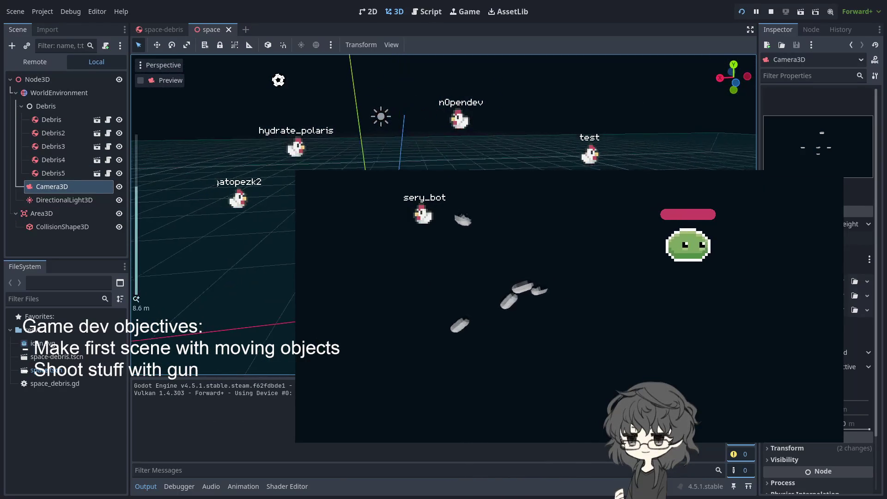
{"action": "scroll", "coordinate": [443, 139], "scroll_direction": "up", "scroll_amount": 2}
{"action": "scroll", "coordinate": [436, 136], "scroll_direction": "up", "scroll_amount": 6}
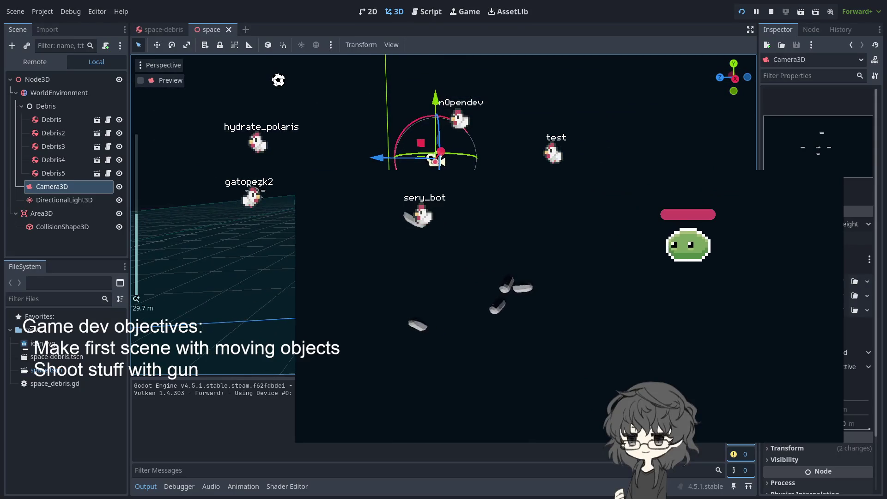
{"action": "mouse_move", "coordinate": [438, 143]}
{"action": "left_mouse_down"}
{"action": "mouse_move", "coordinate": [387, 78]}
{"action": "mouse_move", "coordinate": [478, 104]}
{"action": "left_mouse_up"}
{"action": "scroll", "coordinate": [479, 148], "scroll_direction": "down", "scroll_amount": 2}
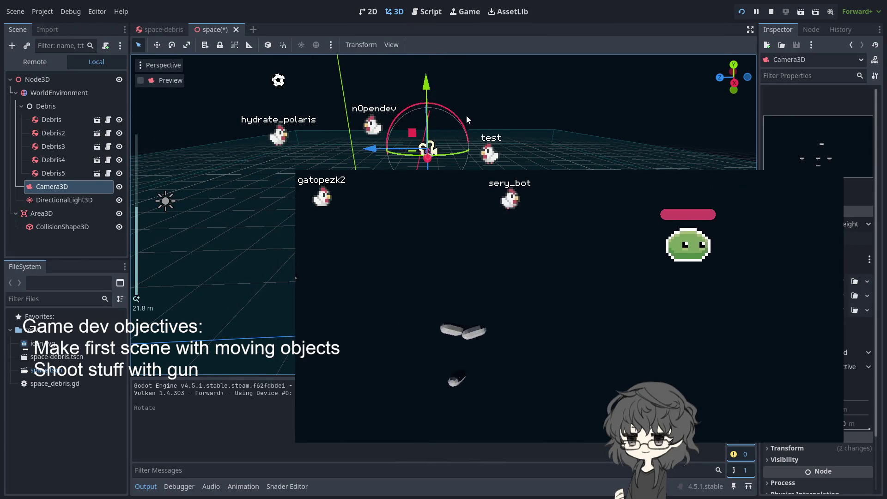
{"action": "left_click_drag", "start_coordinate": [369, 148], "coordinate": [300, 149]}
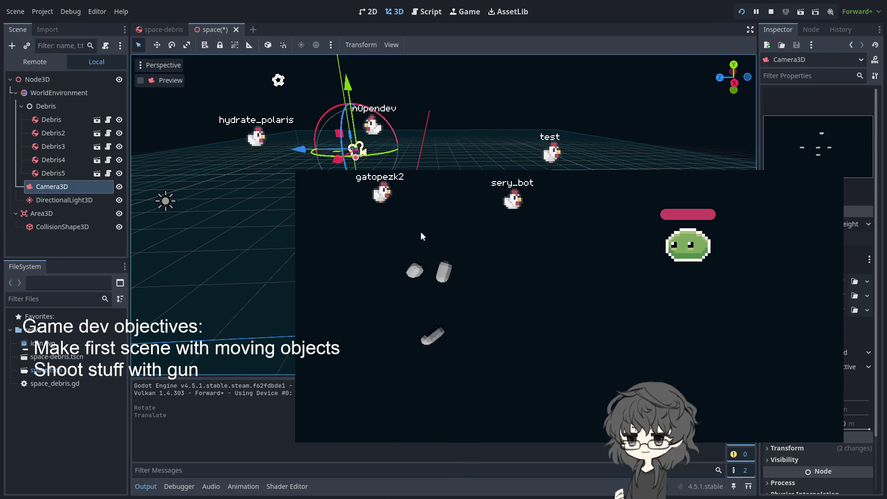
{"action": "left_click", "coordinate": [739, 13]}
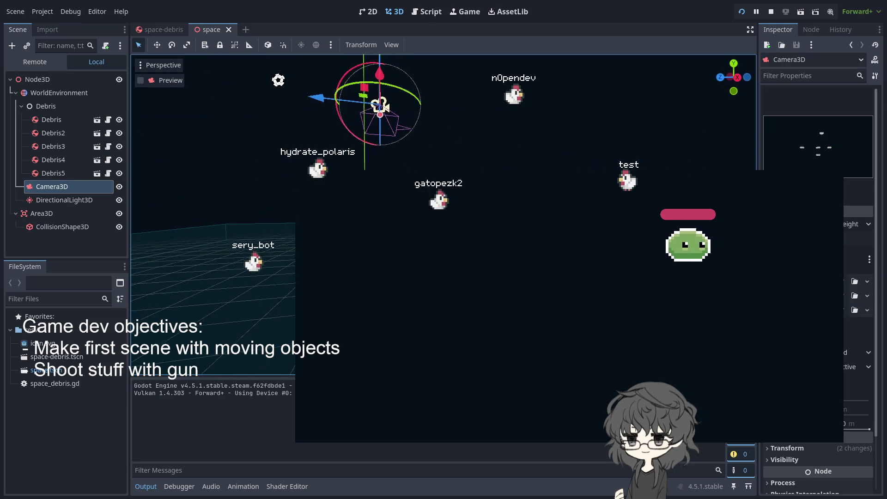
Deselect the camera, switch to the Numpad 7 top view, and frame the origin with F.
{"action": "scroll", "coordinate": [213, 208], "scroll_direction": "up", "scroll_amount": 3}
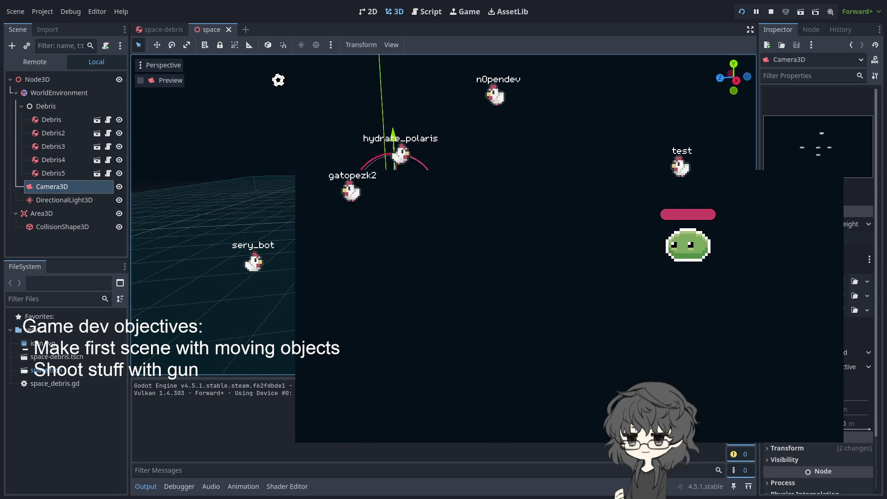
{"action": "scroll", "coordinate": [213, 138], "scroll_direction": "down", "scroll_amount": 5}
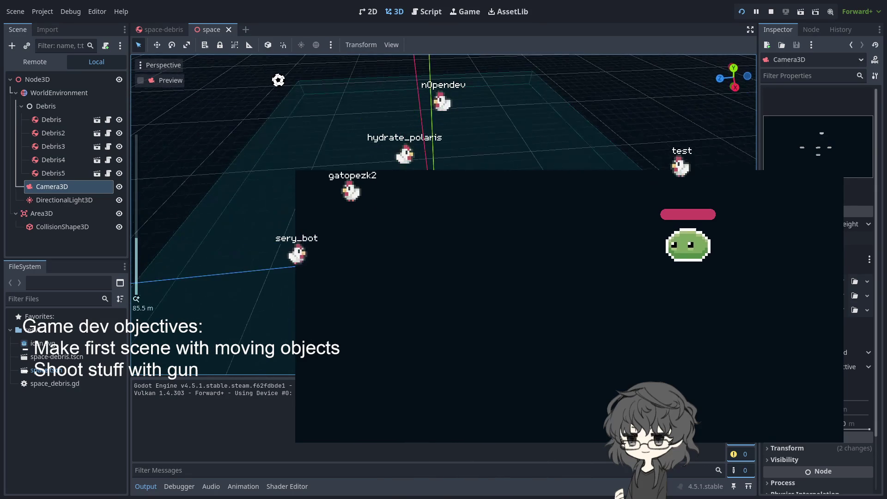
{"action": "scroll", "coordinate": [213, 208], "scroll_direction": "up", "scroll_amount": 4}
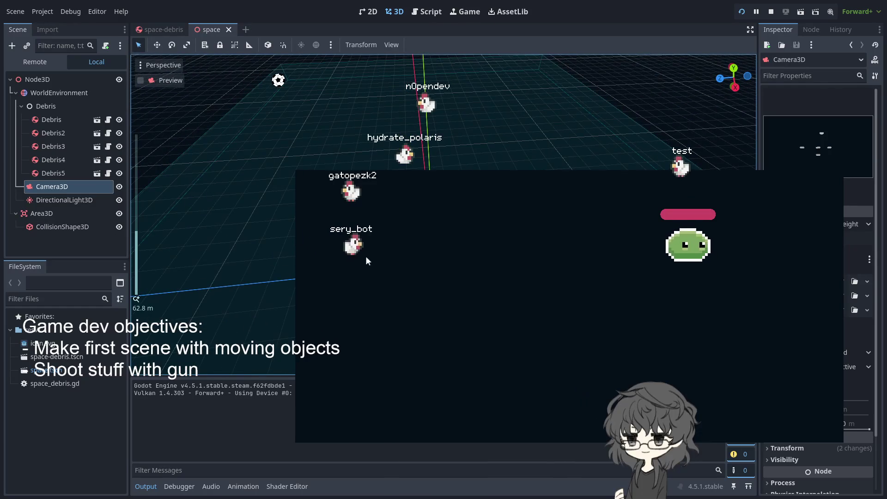
{"action": "scroll", "coordinate": [212, 208], "scroll_direction": "up", "scroll_amount": 1}
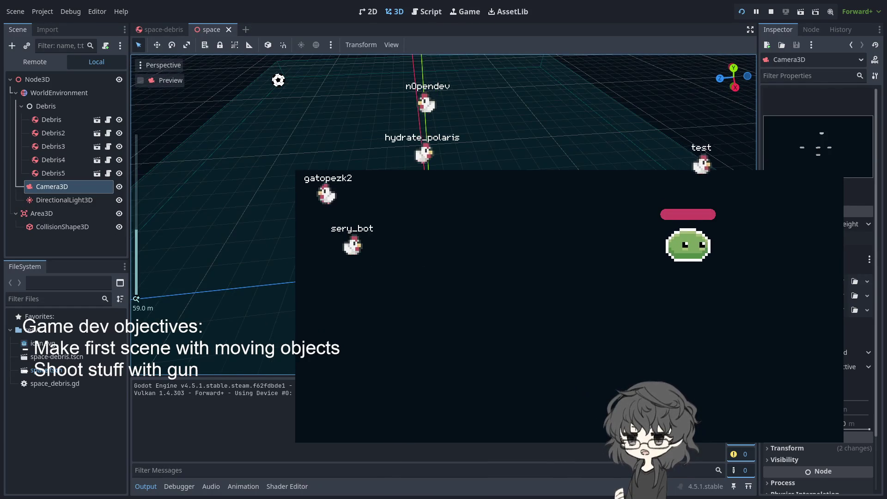
{"action": "left_click", "coordinate": [213, 231]}
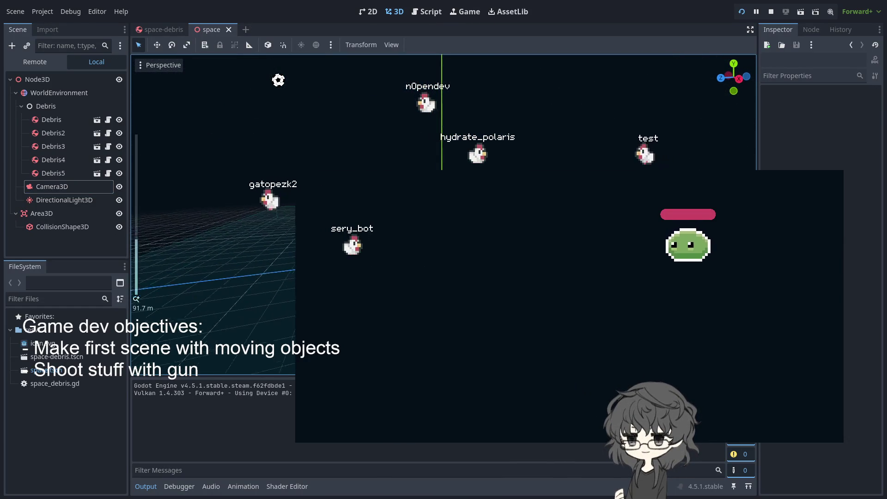
{"action": "scroll", "coordinate": [212, 231], "scroll_direction": "up", "scroll_amount": 10}
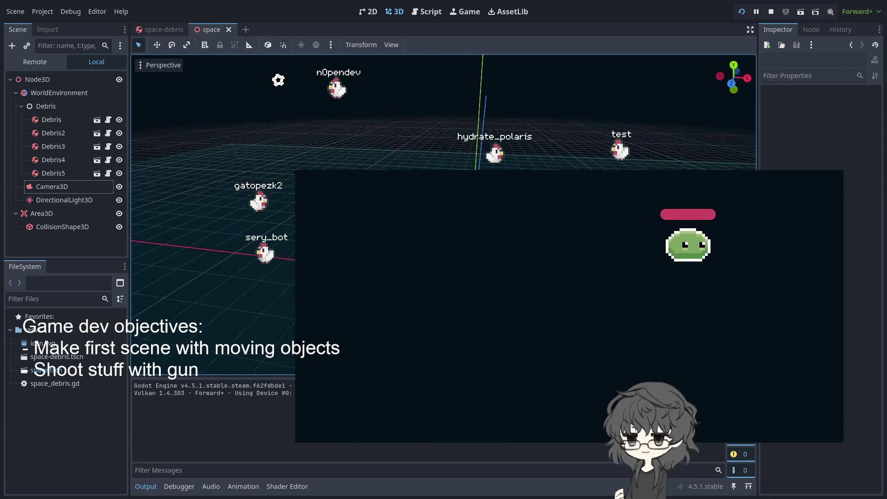
{"action": "scroll", "coordinate": [243, 290], "scroll_direction": "down", "scroll_amount": 5}
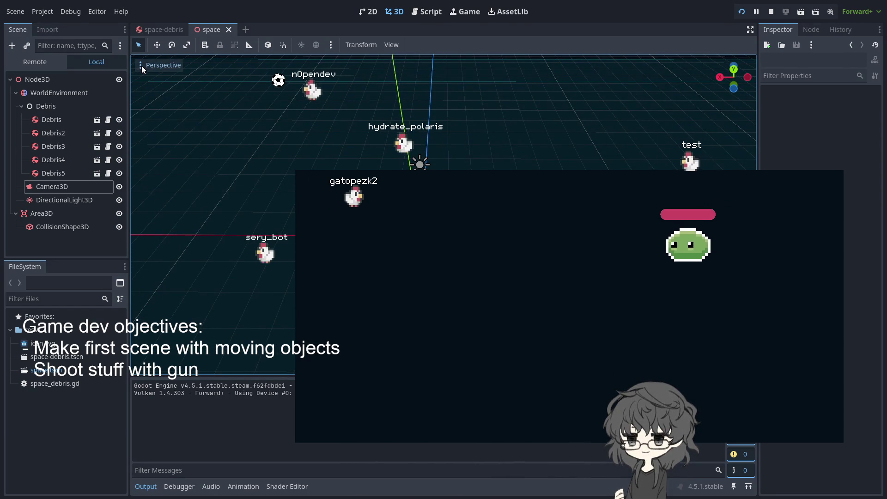
{"action": "key", "text": "KP_7"}
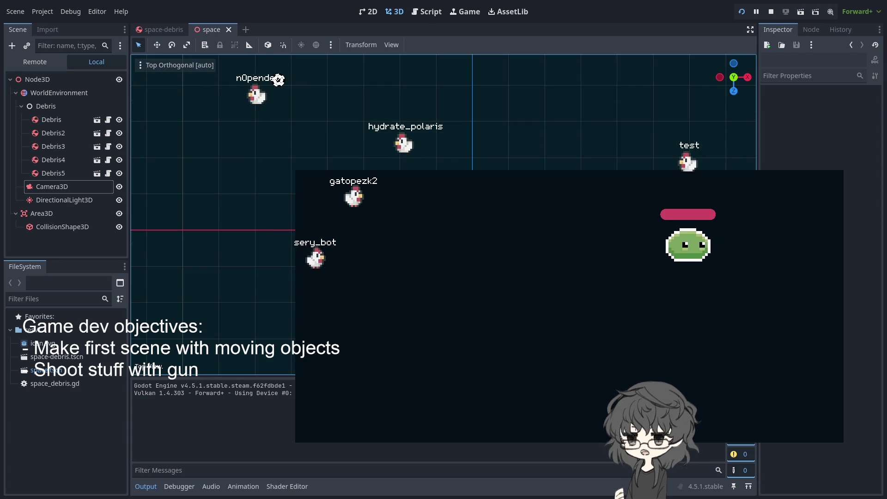
{"action": "key", "text": "KP_2"}
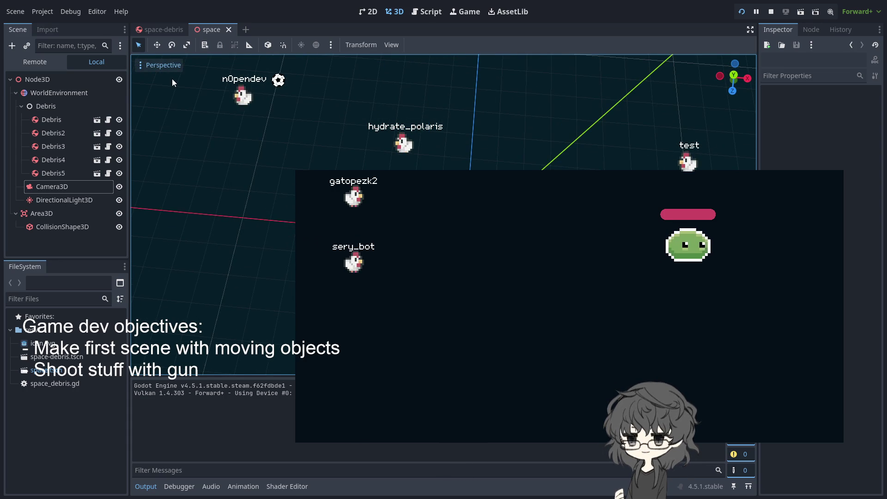
{"action": "key", "text": "KP_7"}
{"action": "key", "text": "f"}
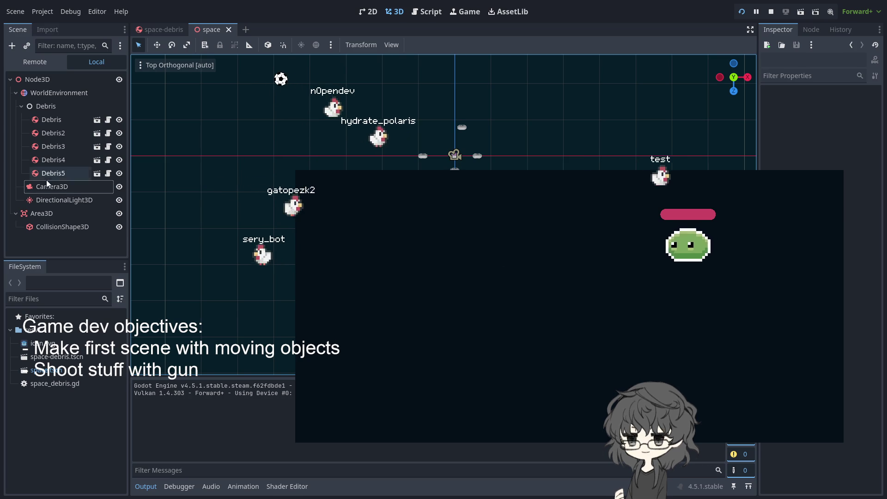
Open a new empty scene tab and give it a 3D Scene (Node3D) root.
{"action": "left_click", "coordinate": [17, 92]}
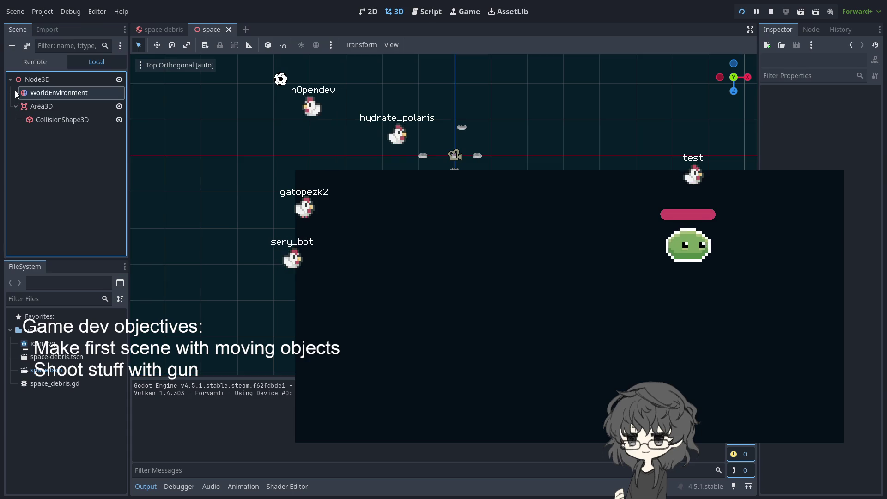
{"action": "left_click", "coordinate": [245, 30]}
{"action": "left_click", "coordinate": [212, 31]}
{"action": "left_click", "coordinate": [233, 30]}
{"action": "left_click", "coordinate": [205, 32]}
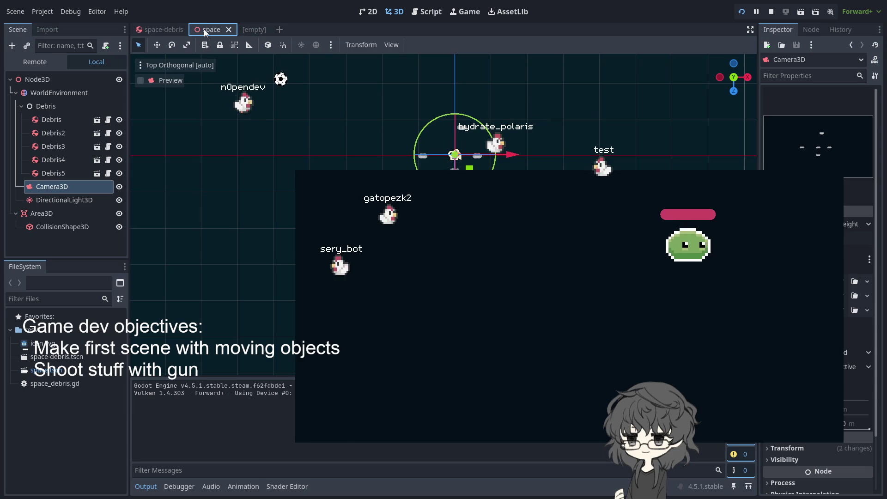
{"action": "left_click", "coordinate": [243, 30]}
{"action": "left_click", "coordinate": [211, 31]}
{"action": "left_click", "coordinate": [246, 30]}
{"action": "left_click", "coordinate": [208, 30]}
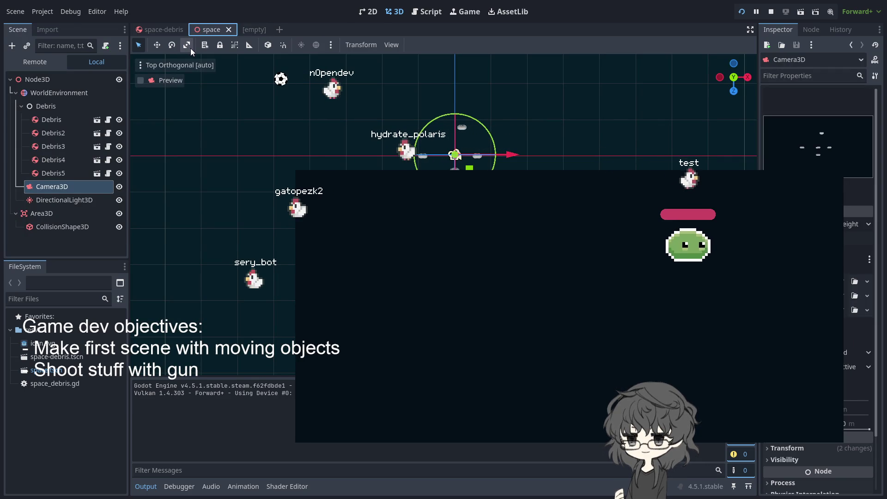
{"action": "left_click", "coordinate": [252, 30]}
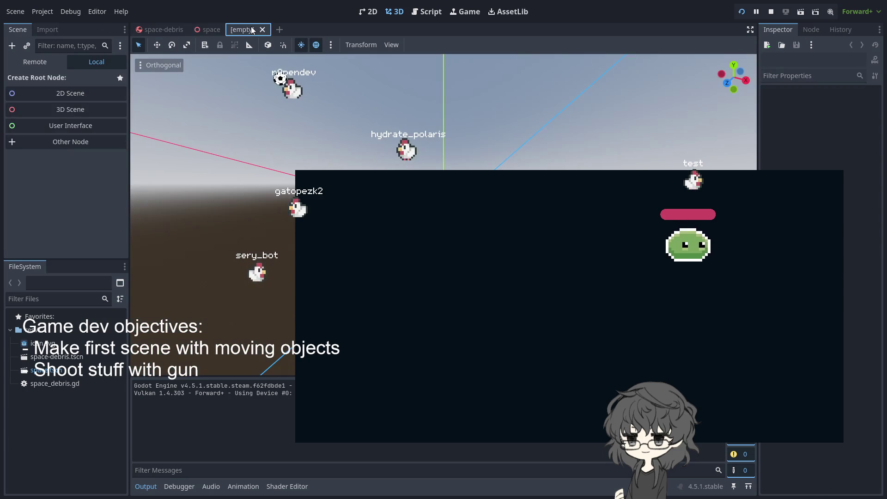
{"action": "left_click_drag", "start_coordinate": [416, 116], "coordinate": [416, 74]}
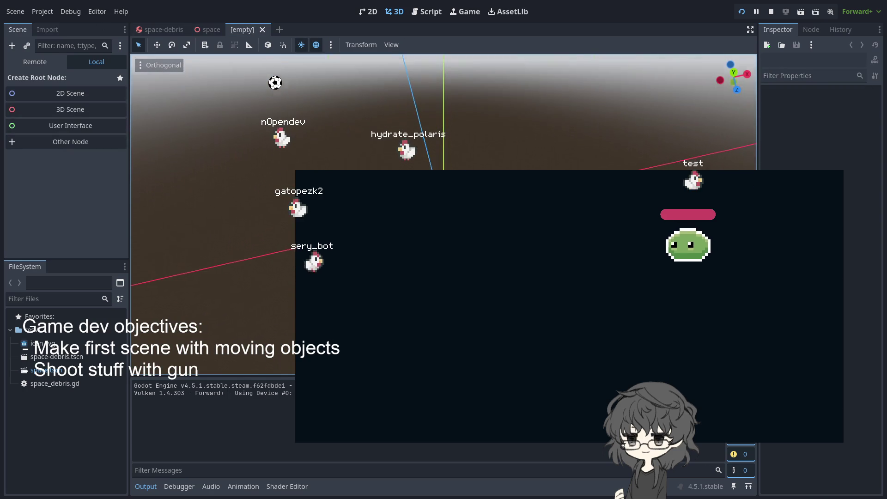
{"action": "left_click", "coordinate": [72, 109]}
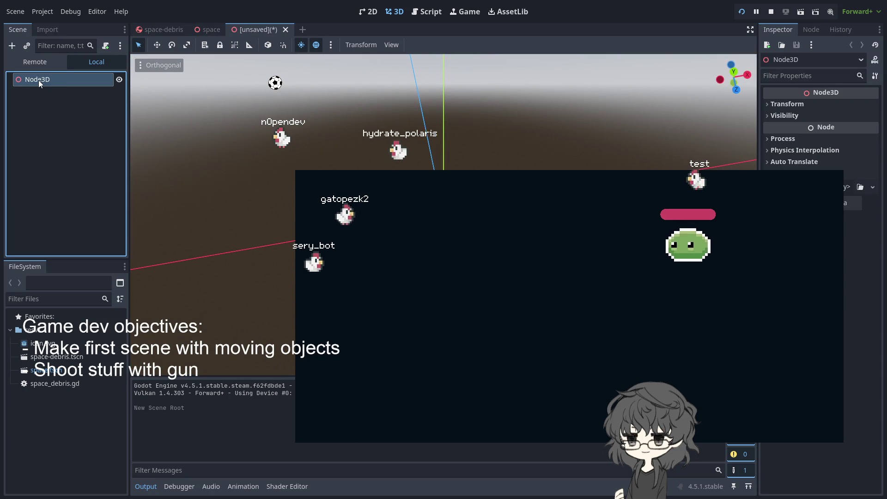
In the unsaved scene, add a CSGCombiner3D (Union) child under the Node3D root.
{"action": "left_click", "coordinate": [194, 32]}
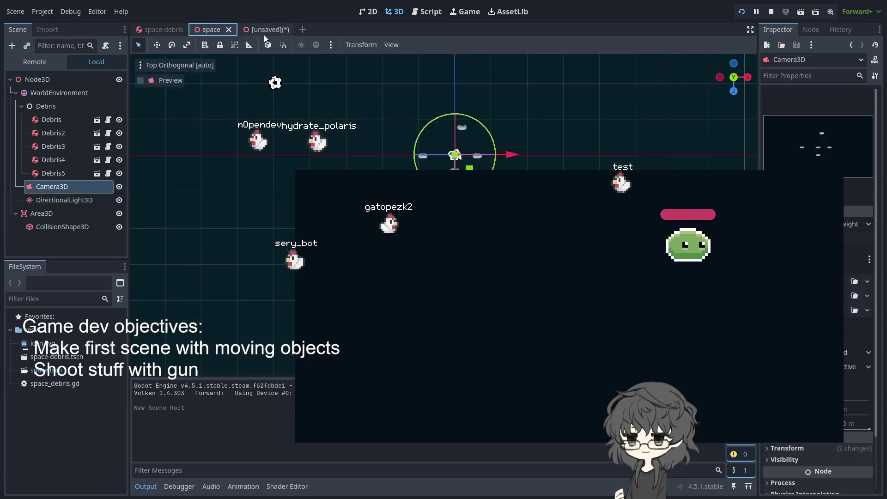
{"action": "left_click", "coordinate": [264, 34]}
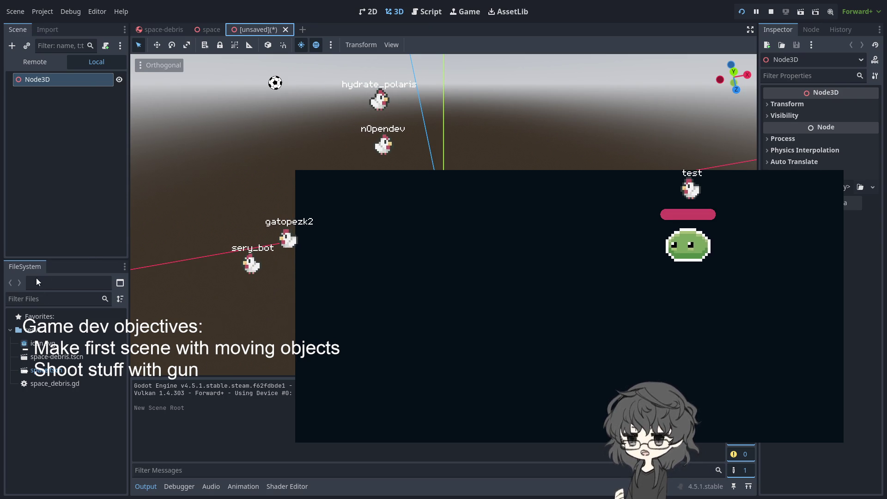
{"action": "key", "text": "Return"}
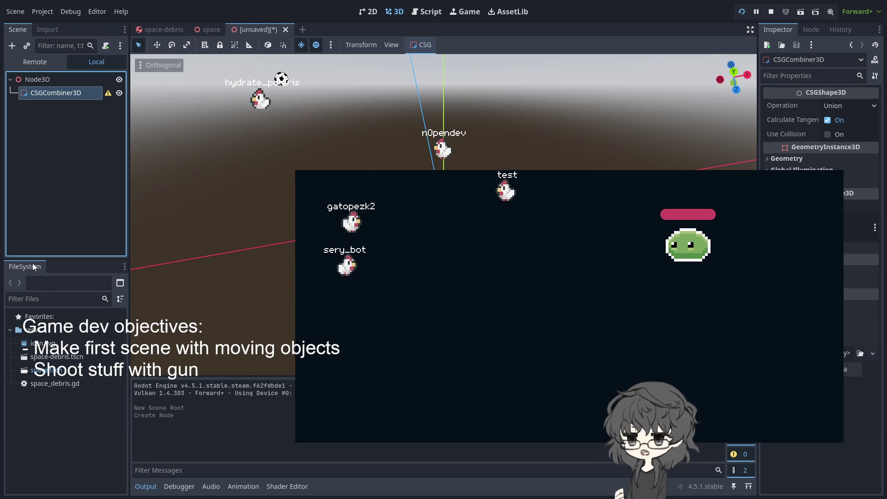
Put a CSGBox3D and a CSGCylinder3D (radius 0.5, height 2.0) inside the CSGCombiner3D.
{"action": "key", "text": "Return"}
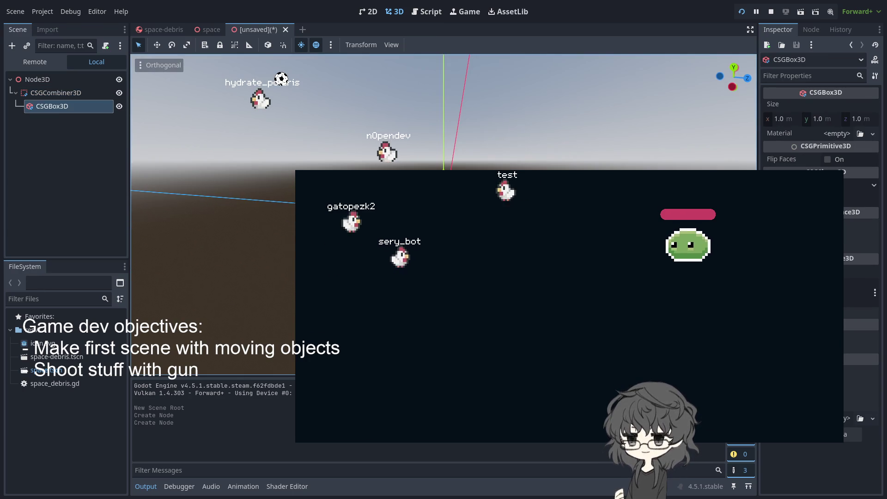
{"action": "key", "text": "Return"}
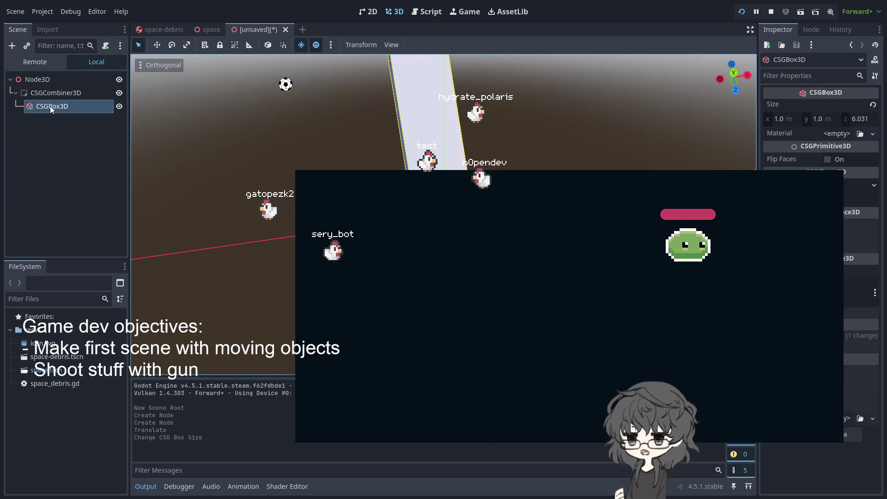
{"action": "left_click", "coordinate": [52, 92]}
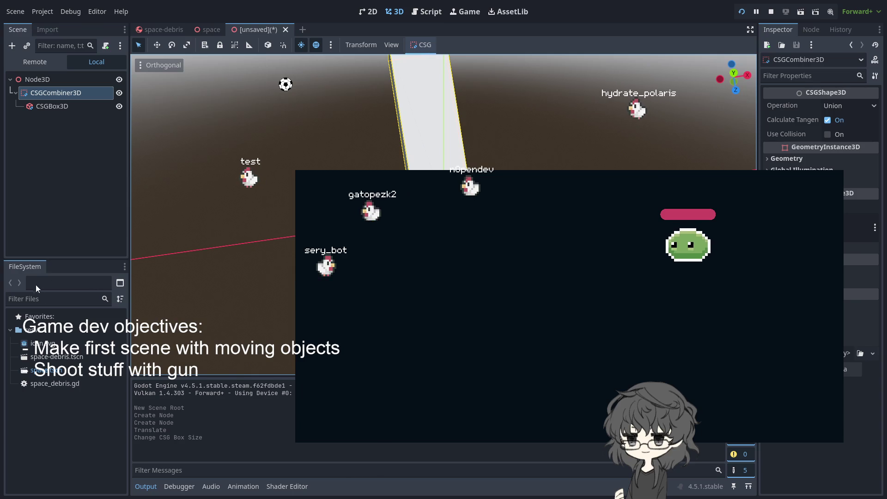
{"action": "key", "text": "Return"}
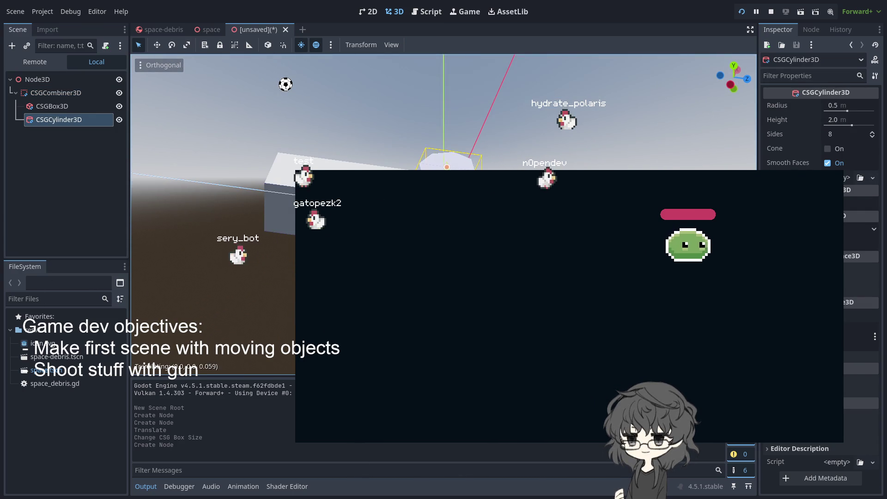
Move and rotate the new cylinder into place on the box.
{"action": "key", "text": "g"}
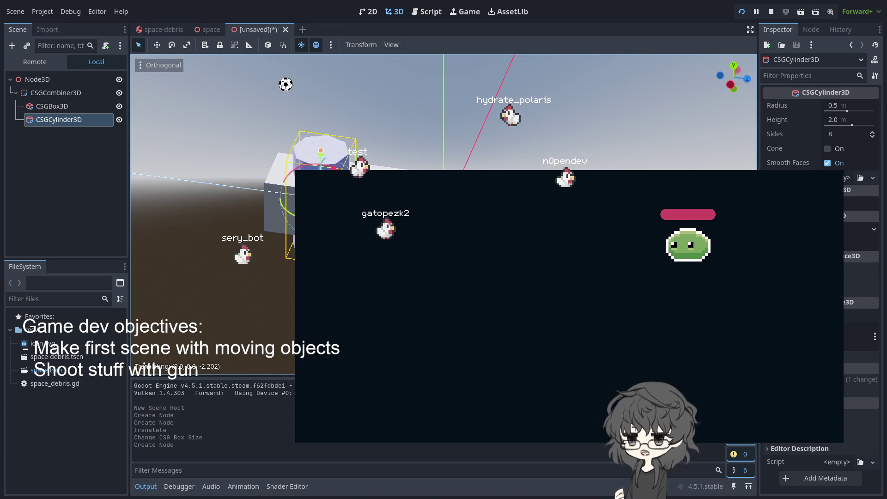
{"action": "key", "text": "Return"}
{"action": "key", "text": "KP_8"}
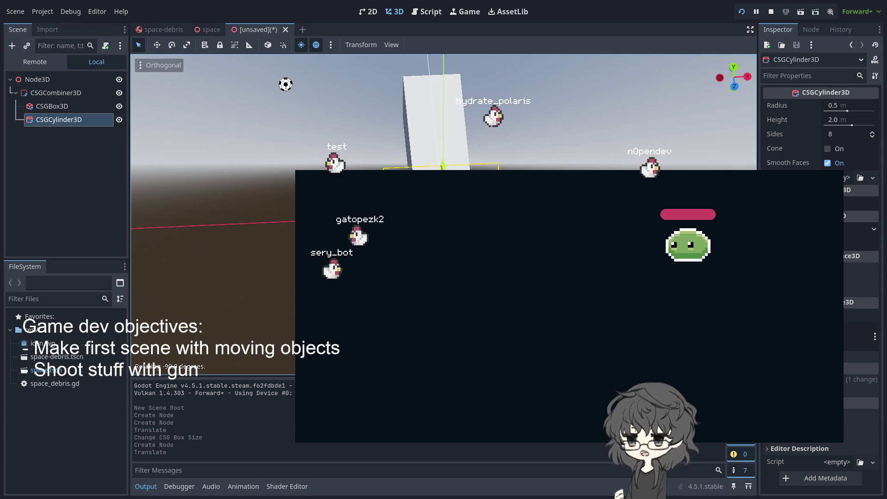
{"action": "key", "text": "Return"}
{"action": "key", "text": "g"}
{"action": "key", "text": "x"}
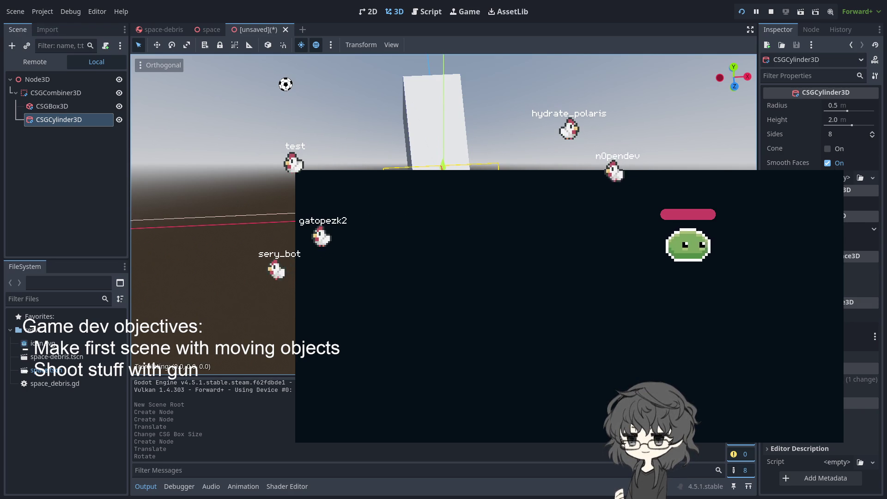
{"action": "key", "text": "Return"}
{"action": "mouse_move", "coordinate": [442, 168]}
{"action": "left_mouse_down"}
{"action": "mouse_move", "coordinate": [445, 133]}
{"action": "mouse_move", "coordinate": [593, 141]}
{"action": "mouse_move", "coordinate": [545, 175]}
{"action": "mouse_move", "coordinate": [568, 175]}
{"action": "mouse_move", "coordinate": [572, 156]}
{"action": "mouse_move", "coordinate": [513, 157]}
{"action": "mouse_move", "coordinate": [499, 139]}
{"action": "mouse_move", "coordinate": [462, 125]}
{"action": "mouse_move", "coordinate": [449, 143]}
{"action": "mouse_move", "coordinate": [450, 157]}
{"action": "mouse_move", "coordinate": [453, 150]}
{"action": "mouse_move", "coordinate": [498, 155]}
{"action": "left_mouse_up"}
{"action": "key", "text": "ctrl+z"}
Duplicate the 0.264 m-radius cylinder to make three side-by-side copies.
{"action": "key", "text": "ctrl+d"}
{"action": "key", "text": "ctrl+d"}
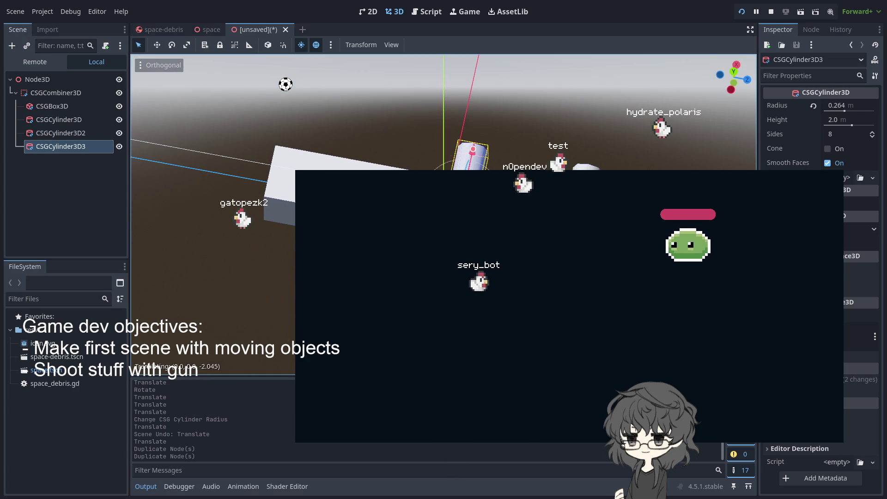
{"action": "left_click", "coordinate": [61, 133]}
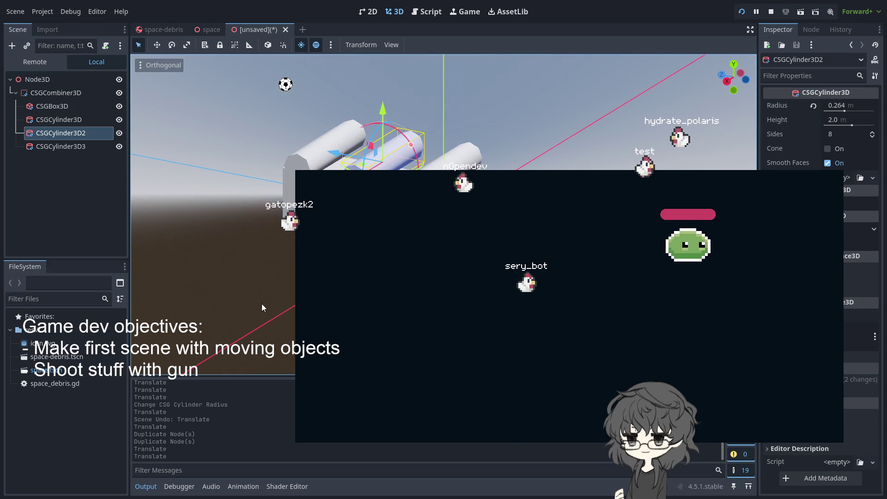
{"action": "left_click", "coordinate": [264, 300]}
{"action": "mouse_move", "coordinate": [259, 263]}
{"action": "left_mouse_down"}
{"action": "mouse_move", "coordinate": [471, 279]}
{"action": "mouse_move", "coordinate": [247, 262]}
{"action": "mouse_move", "coordinate": [259, 287]}
{"action": "mouse_move", "coordinate": [134, 280]}
{"action": "mouse_move", "coordinate": [171, 275]}
{"action": "left_mouse_up"}
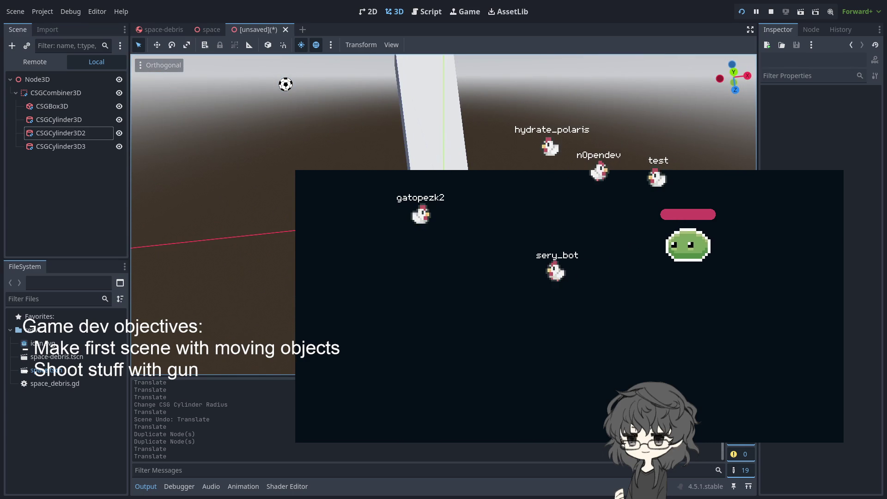
{"action": "left_click", "coordinate": [60, 146], "text": "shift"}
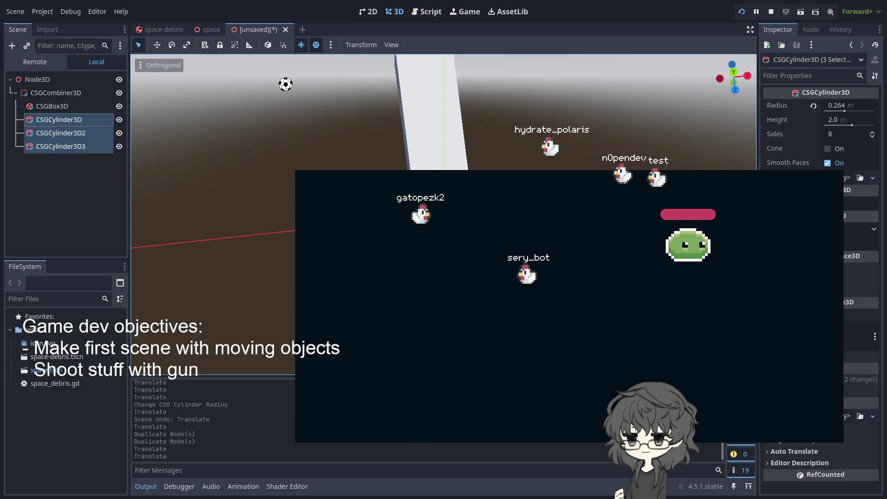
Duplicate the three cylinders and shift the copies along the box.
{"action": "key", "text": "ctrl+d"}
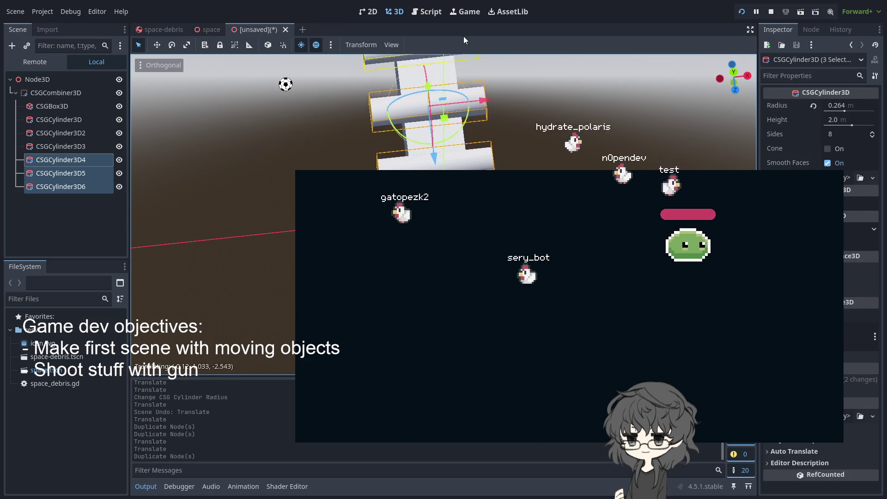
{"action": "mouse_move", "coordinate": [171, 274]}
{"action": "left_mouse_down"}
{"action": "mouse_move", "coordinate": [227, 266]}
{"action": "mouse_move", "coordinate": [194, 273]}
{"action": "left_mouse_up"}
{"action": "key", "text": "g"}
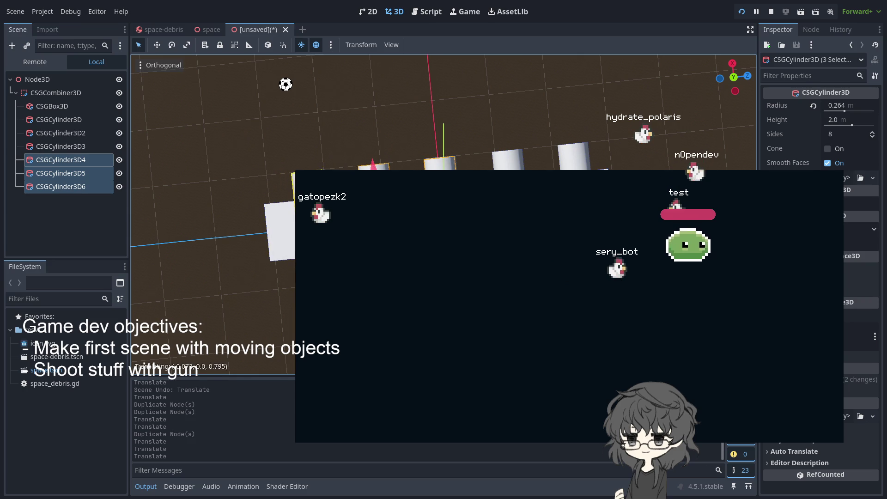
{"action": "left_click", "coordinate": [61, 159]}
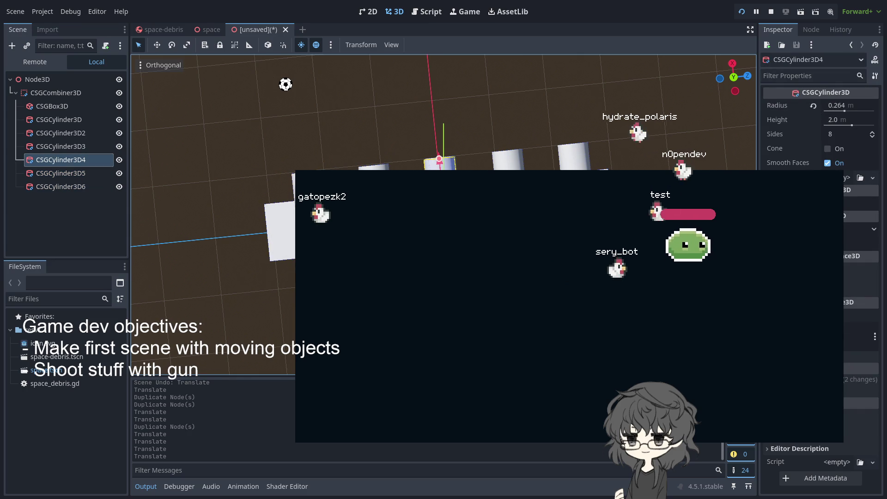
{"action": "key", "text": "ctrl+z"}
{"action": "key", "text": "ctrl+z"}
{"action": "key", "text": "ctrl+z"}
{"action": "key", "text": "ctrl+z"}
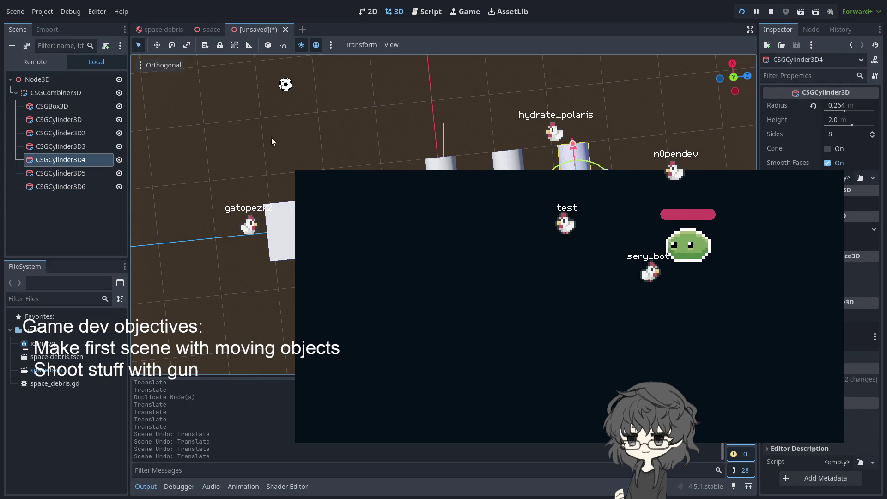
Delete the extra CSGCylinder3D6.
{"action": "left_click", "coordinate": [73, 146]}
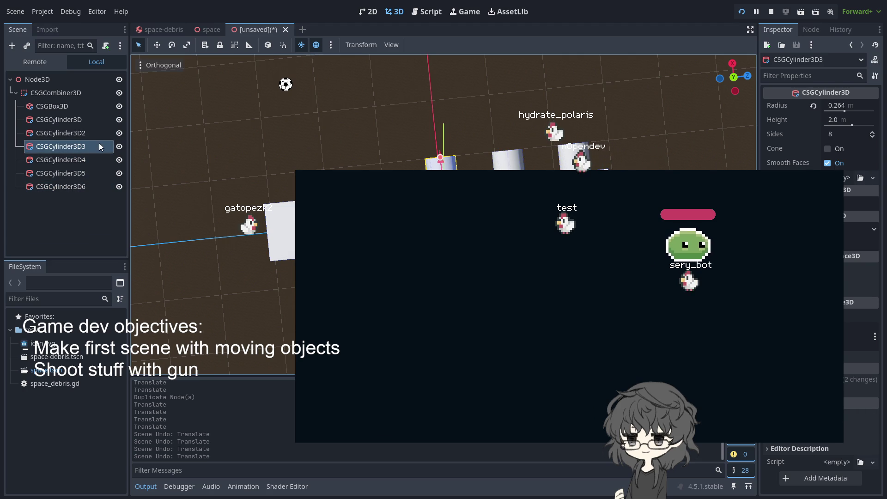
{"action": "left_click", "coordinate": [64, 187]}
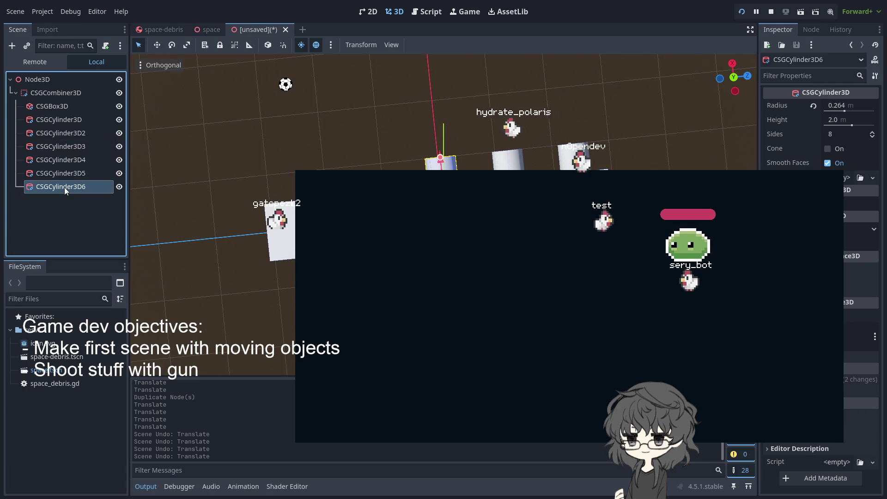
{"action": "key", "text": "Delete"}
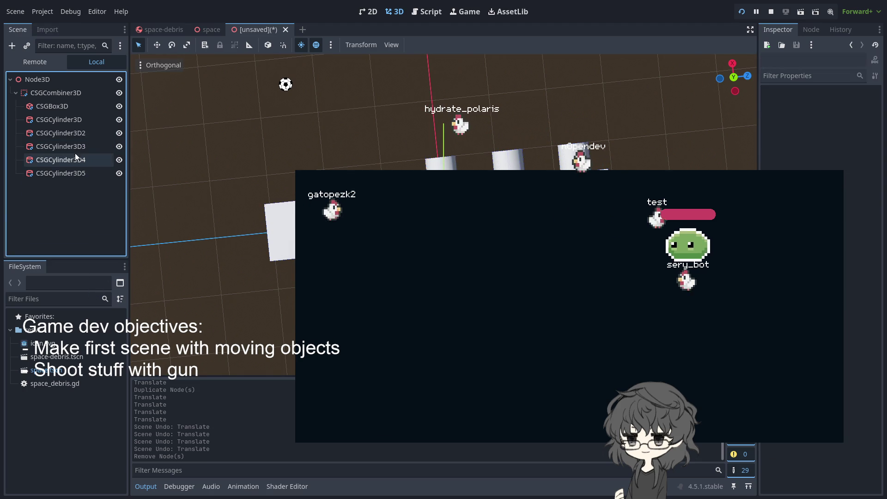
Slide cylinders 4 and 5 along the box to complete the row of five.
{"action": "left_click", "coordinate": [76, 160]}
{"action": "left_click", "coordinate": [75, 175], "text": "shift"}
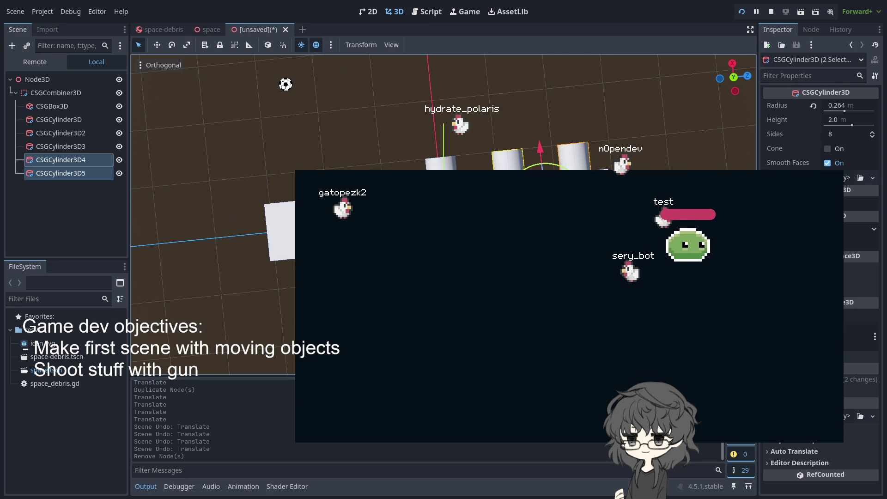
{"action": "left_click_drag", "start_coordinate": [541, 155], "coordinate": [356, 171]}
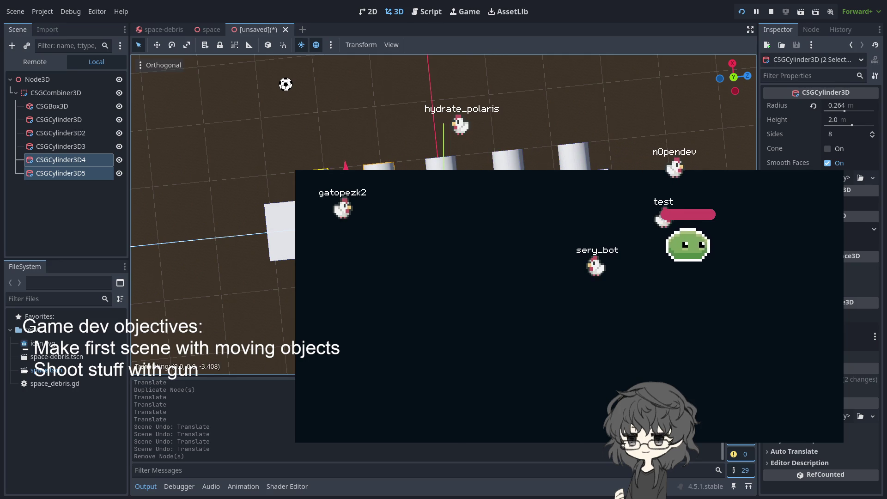
{"action": "key", "text": "Escape"}
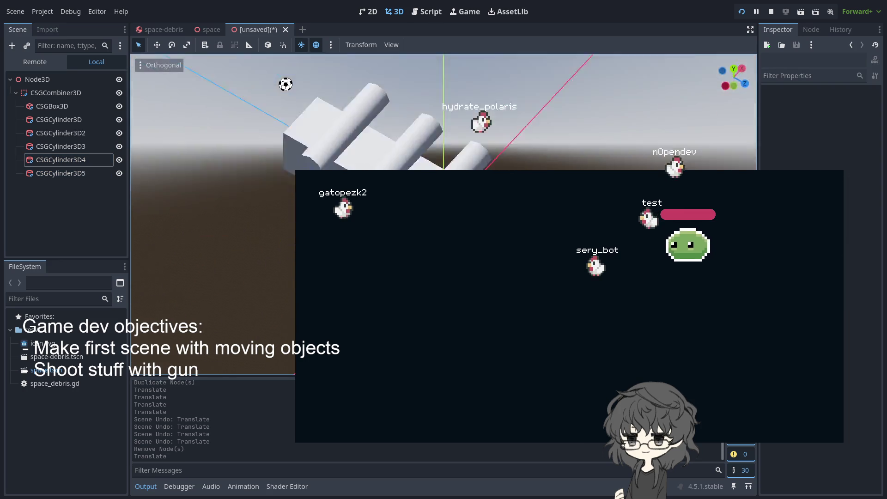
{"action": "left_click_drag", "start_coordinate": [285, 84], "coordinate": [285, 84]}
{"action": "left_click_drag", "start_coordinate": [183, 182], "coordinate": [183, 182]}
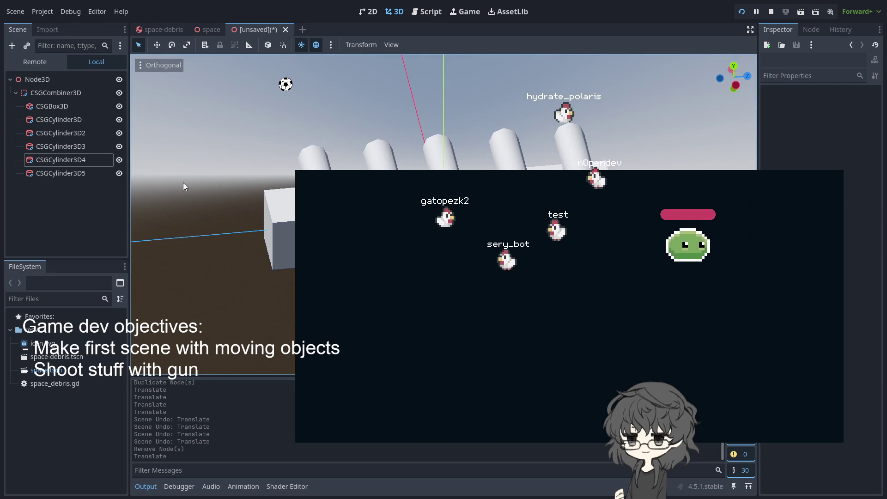
{"action": "left_click", "coordinate": [52, 96]}
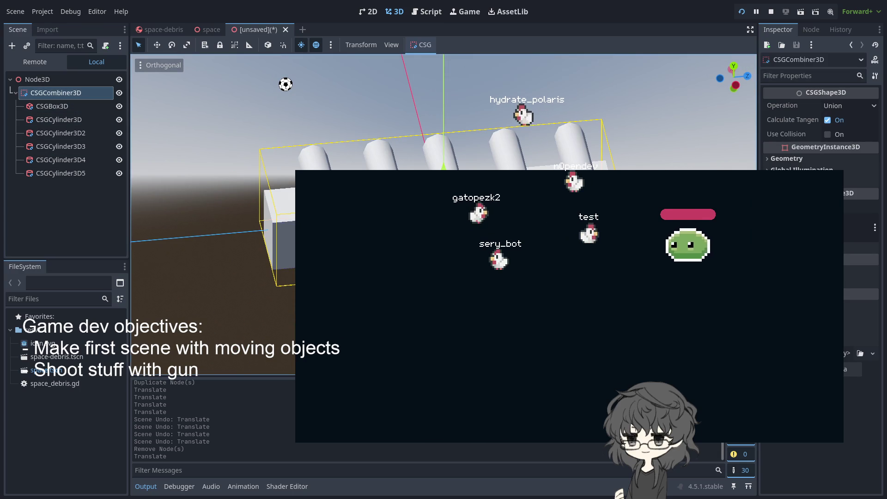
{"action": "left_click", "coordinate": [60, 173]}
Duplicate the fifth cylinder, turn the copy horizontal and raise it.
{"action": "key", "text": "ctrl+d"}
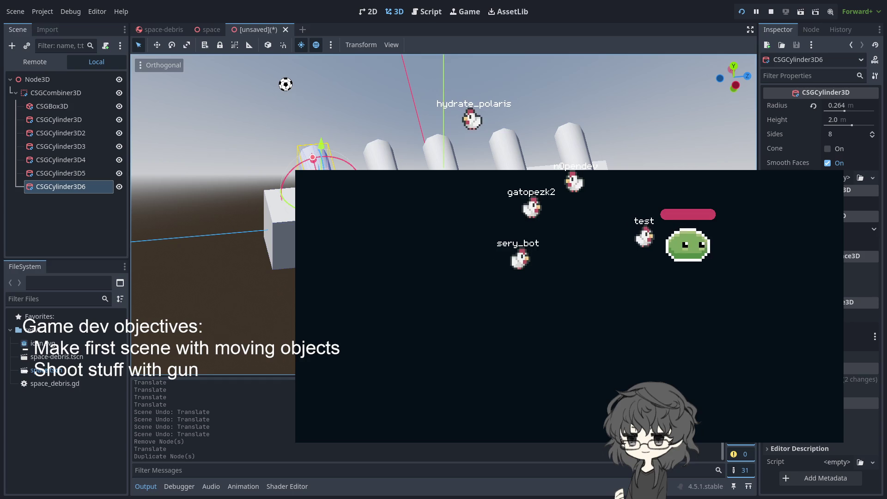
{"action": "mouse_move", "coordinate": [323, 150]}
{"action": "left_mouse_down"}
{"action": "mouse_move", "coordinate": [323, 261]}
{"action": "mouse_move", "coordinate": [258, 266]}
{"action": "mouse_move", "coordinate": [238, 277]}
{"action": "mouse_move", "coordinate": [239, 235]}
{"action": "left_mouse_up"}
{"action": "left_click_drag", "start_coordinate": [215, 295], "coordinate": [267, 304]}
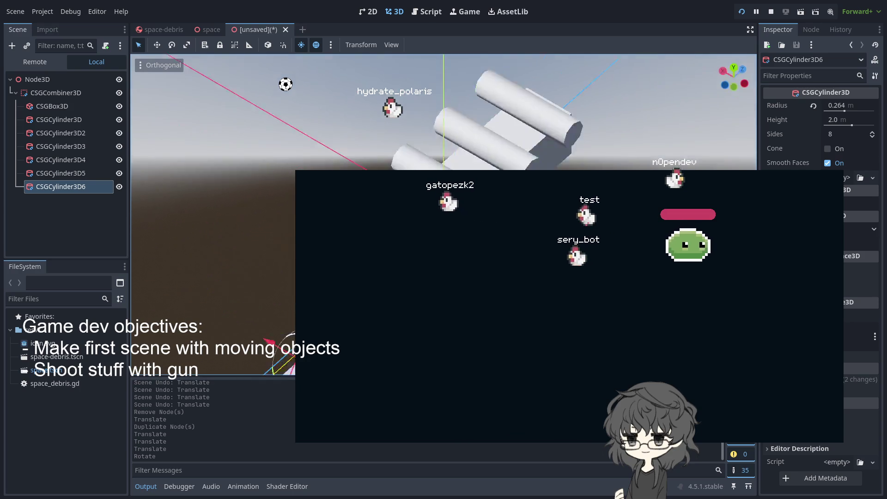
{"action": "left_click_drag", "start_coordinate": [247, 267], "coordinate": [249, 216]}
Widen the horizontal cylinder to radius 0.428 and lengthen it to height 3.064.
{"action": "mouse_move", "coordinate": [252, 270]}
{"action": "left_mouse_down"}
{"action": "mouse_move", "coordinate": [266, 285]}
{"action": "mouse_move", "coordinate": [262, 323]}
{"action": "left_mouse_up"}
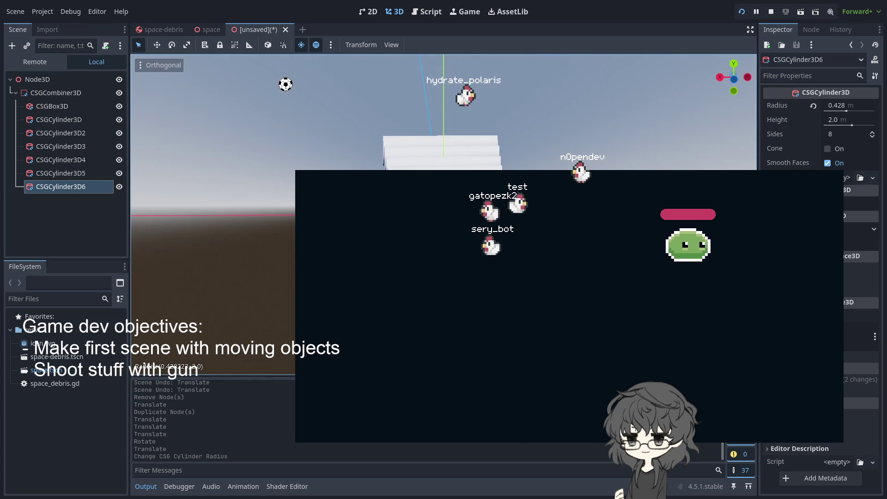
{"action": "key", "text": "g"}
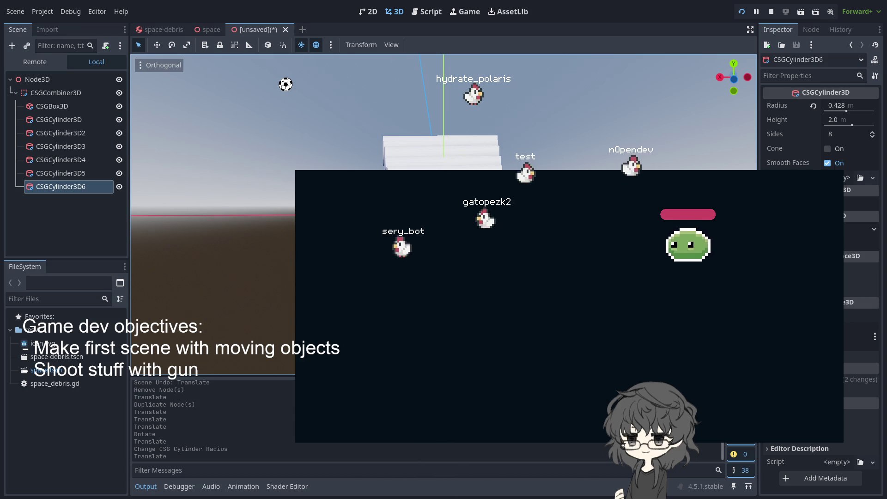
{"action": "key", "text": "Return"}
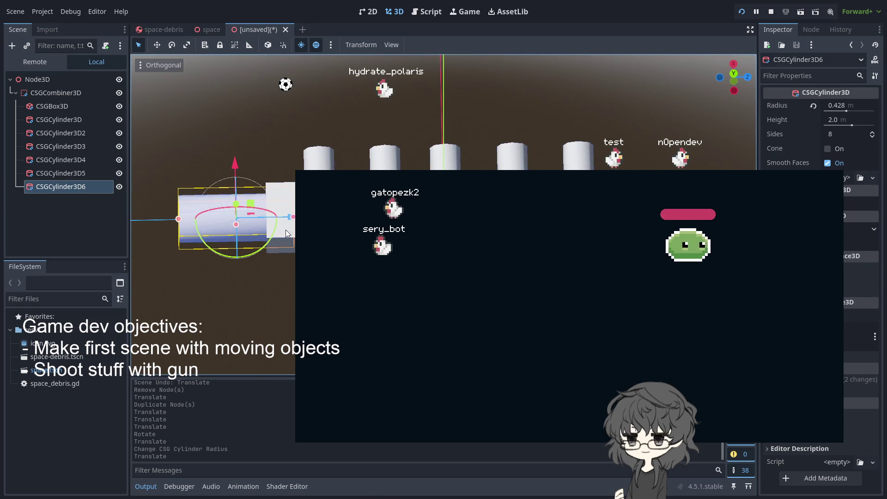
{"action": "mouse_move", "coordinate": [293, 221]}
{"action": "left_mouse_down"}
{"action": "mouse_move", "coordinate": [355, 221]}
{"action": "mouse_move", "coordinate": [270, 220]}
{"action": "mouse_move", "coordinate": [247, 267]}
{"action": "left_mouse_up"}
{"action": "scroll", "coordinate": [247, 268], "scroll_direction": "down", "scroll_amount": 2}
{"action": "mouse_move", "coordinate": [258, 319]}
{"action": "left_mouse_down"}
{"action": "mouse_move", "coordinate": [319, 305]}
{"action": "mouse_move", "coordinate": [284, 299]}
{"action": "mouse_move", "coordinate": [286, 314]}
{"action": "left_mouse_up"}
{"action": "scroll", "coordinate": [291, 314], "scroll_direction": "up", "scroll_amount": 1}
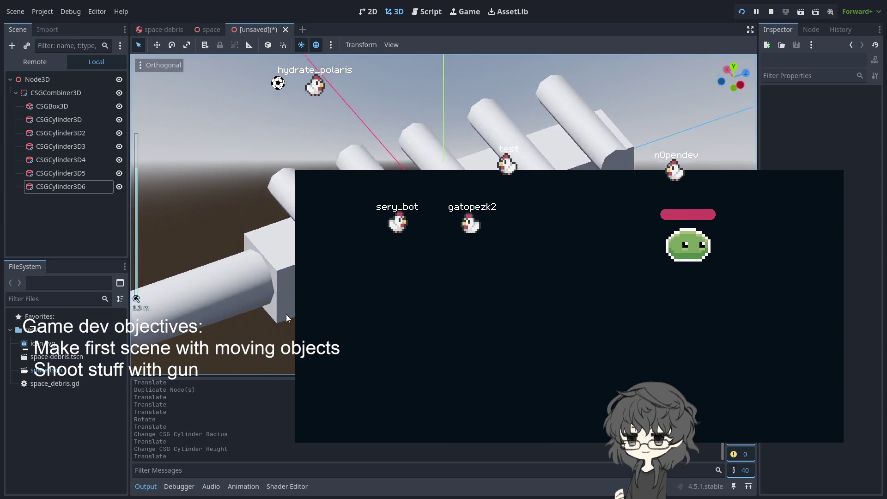
{"action": "scroll", "coordinate": [285, 314], "scroll_direction": "down", "scroll_amount": 2}
{"action": "left_click", "coordinate": [283, 269]}
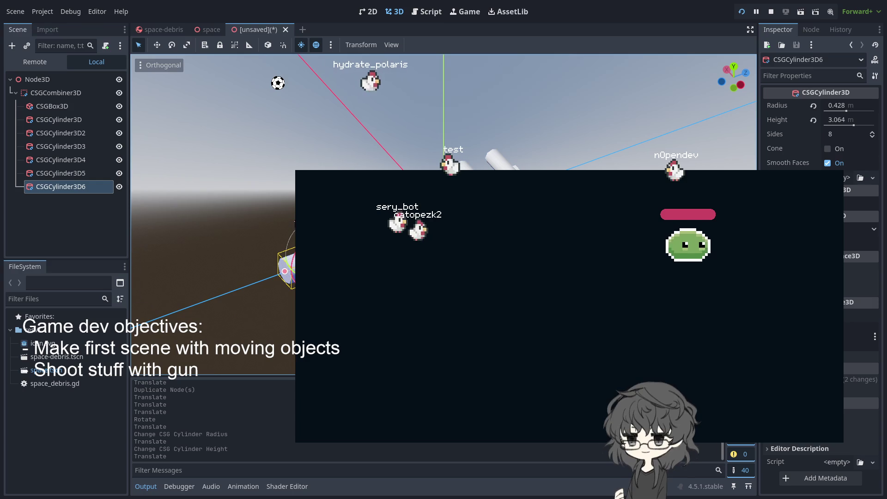
{"action": "left_click", "coordinate": [63, 209]}
Duplicate a cylinder into a short wide piece (radius 0.622, height 1.16) along the gun.
{"action": "left_click", "coordinate": [58, 185]}
{"action": "key", "text": "ctrl+d"}
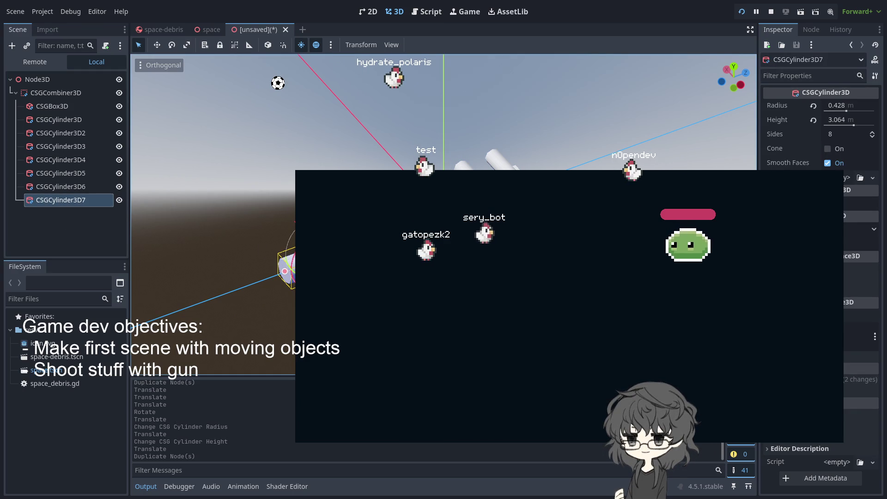
{"action": "mouse_move", "coordinate": [286, 264]}
{"action": "left_mouse_down"}
{"action": "mouse_move", "coordinate": [231, 258]}
{"action": "mouse_move", "coordinate": [257, 256]}
{"action": "left_mouse_up"}
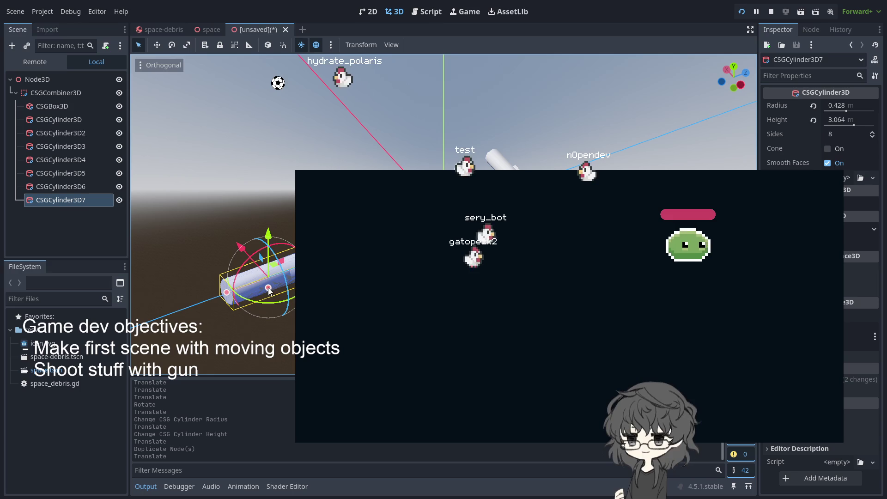
{"action": "key", "text": "KP_2"}
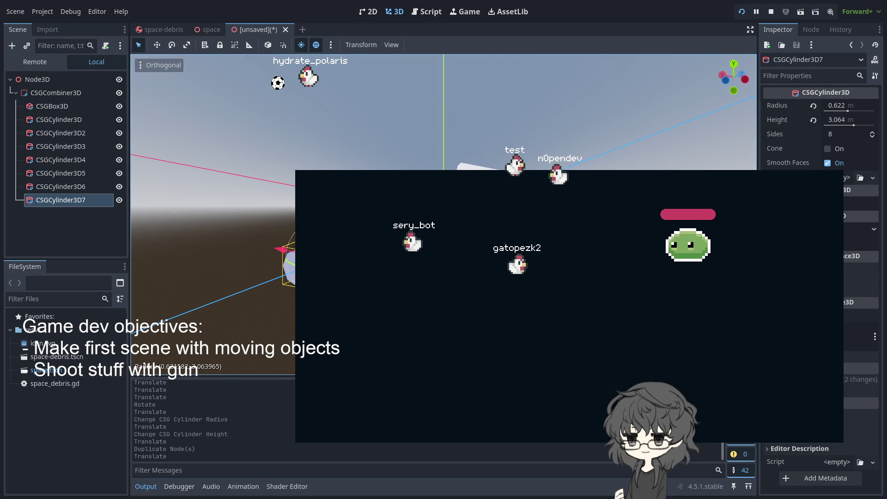
{"action": "mouse_move", "coordinate": [296, 222]}
{"action": "left_mouse_down"}
{"action": "mouse_move", "coordinate": [296, 258]}
{"action": "mouse_move", "coordinate": [260, 224]}
{"action": "mouse_move", "coordinate": [292, 225]}
{"action": "mouse_move", "coordinate": [259, 228]}
{"action": "mouse_move", "coordinate": [271, 229]}
{"action": "left_mouse_up"}
{"action": "scroll", "coordinate": [260, 223], "scroll_direction": "up", "scroll_amount": 2}
{"action": "mouse_move", "coordinate": [269, 294]}
{"action": "left_mouse_down"}
{"action": "mouse_move", "coordinate": [232, 262]}
{"action": "mouse_move", "coordinate": [211, 181]}
{"action": "left_mouse_up"}
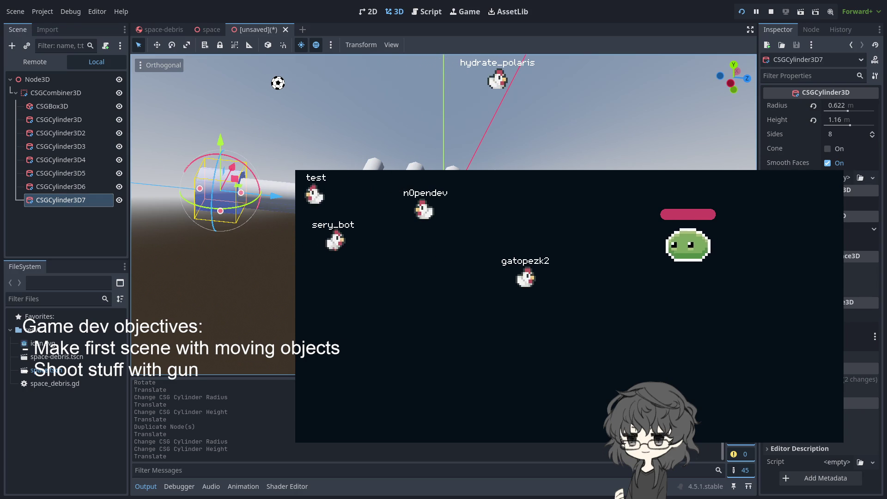
{"action": "left_click", "coordinate": [208, 115]}
{"action": "left_click_drag", "start_coordinate": [208, 115], "coordinate": [240, 124]}
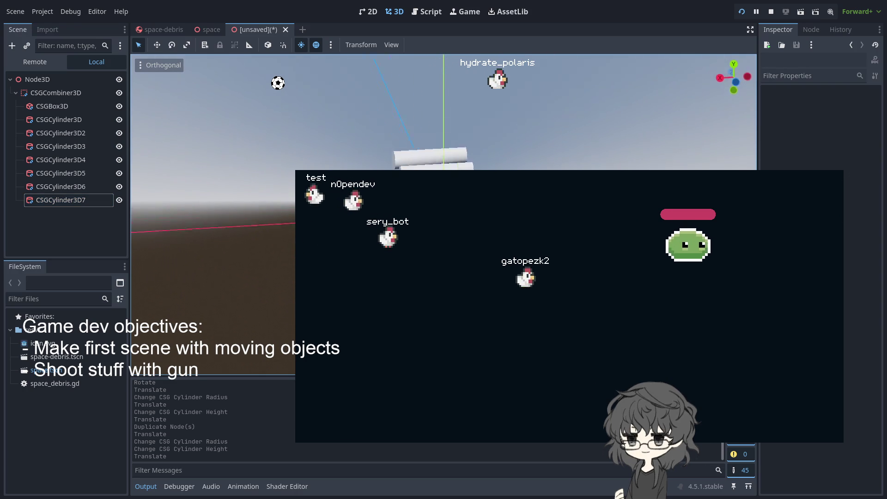
Duplicate CSGCylinder3D6 into a thin CSGCylinder3D8, 0.196 m radius and 4.178 m tall.
{"action": "left_click", "coordinate": [61, 186]}
{"action": "left_click_drag", "start_coordinate": [734, 78], "coordinate": [739, 82]}
{"action": "key", "text": "ctrl+d"}
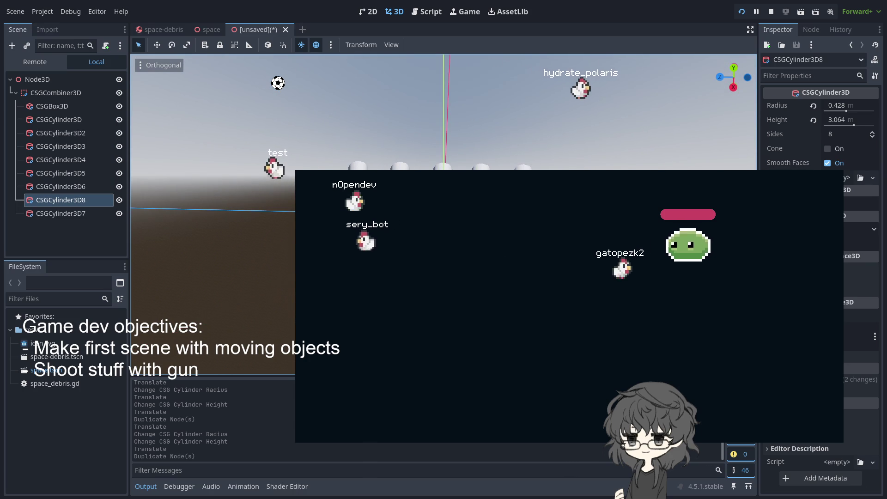
{"action": "mouse_move", "coordinate": [444, 277]}
{"action": "left_mouse_down"}
{"action": "mouse_move", "coordinate": [443, 263]}
{"action": "mouse_move", "coordinate": [449, 277]}
{"action": "mouse_move", "coordinate": [439, 277]}
{"action": "left_mouse_up"}
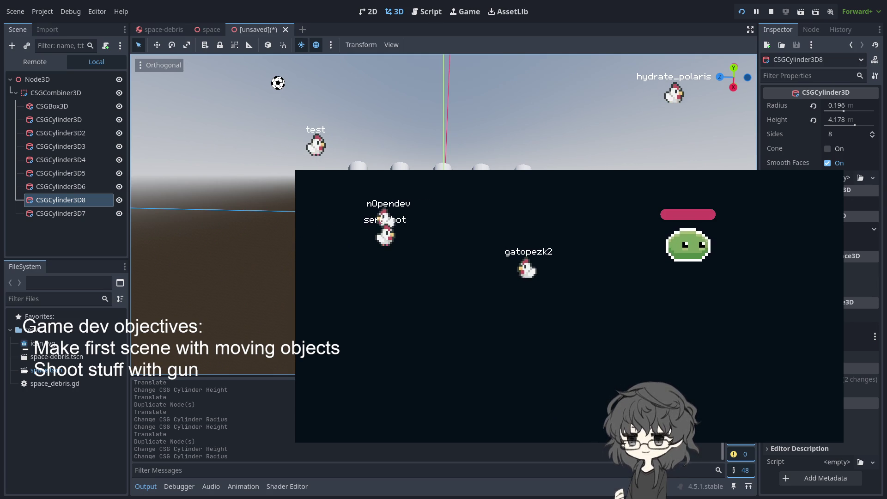
{"action": "left_click", "coordinate": [846, 235]}
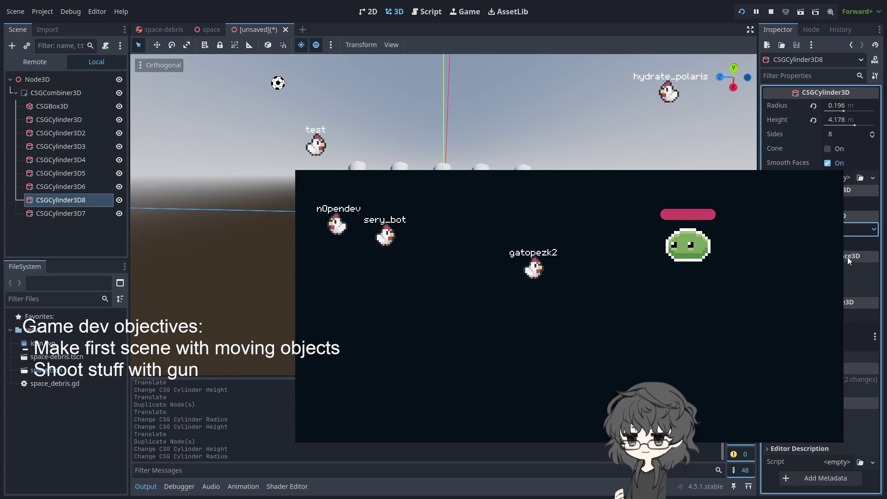
Change CSGCylinder3D8's CSG operation and flip its faces, leaving the combiner a Union.
{"action": "left_click", "coordinate": [846, 273]}
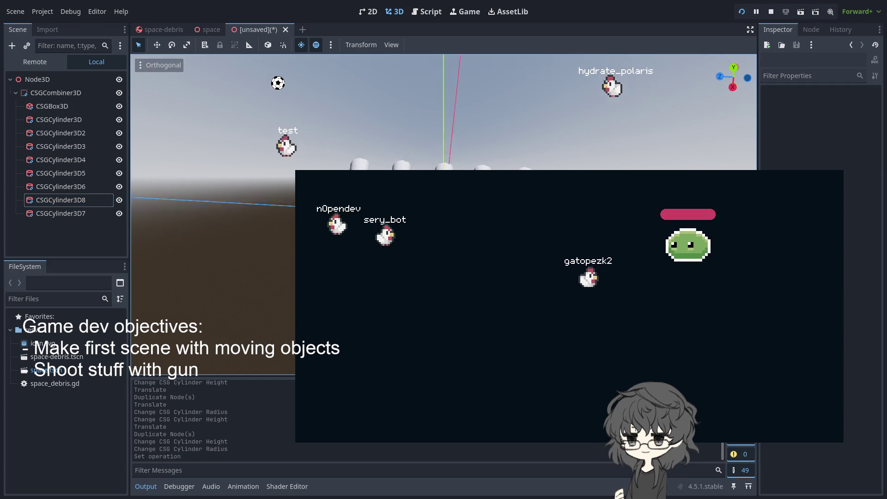
{"action": "scroll", "coordinate": [443, 116], "scroll_direction": "down", "scroll_amount": 2}
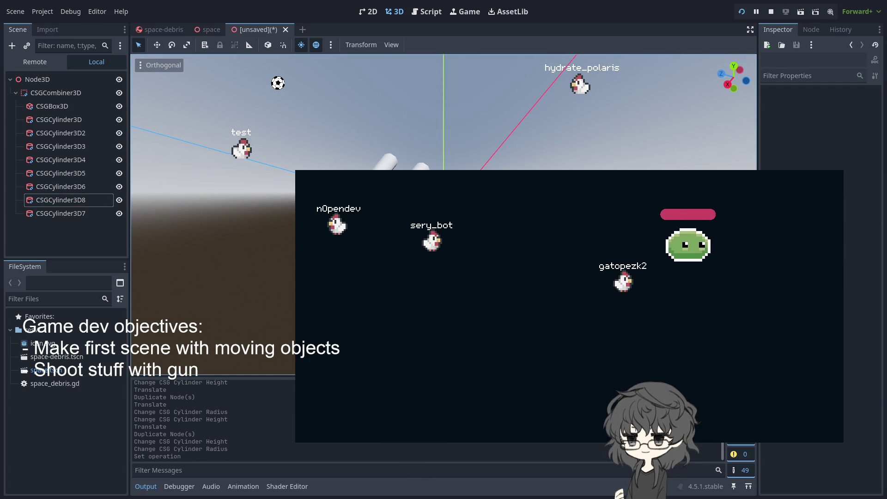
{"action": "scroll", "coordinate": [443, 116], "scroll_direction": "up", "scroll_amount": 2}
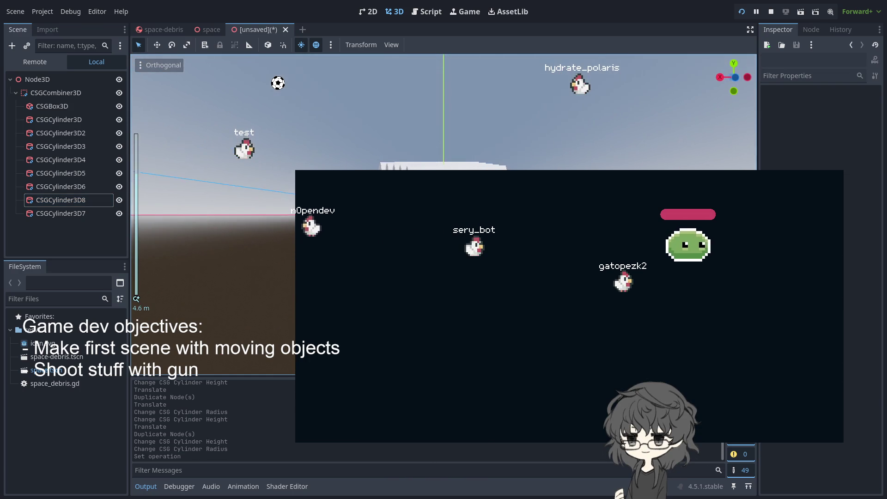
{"action": "left_click", "coordinate": [61, 199]}
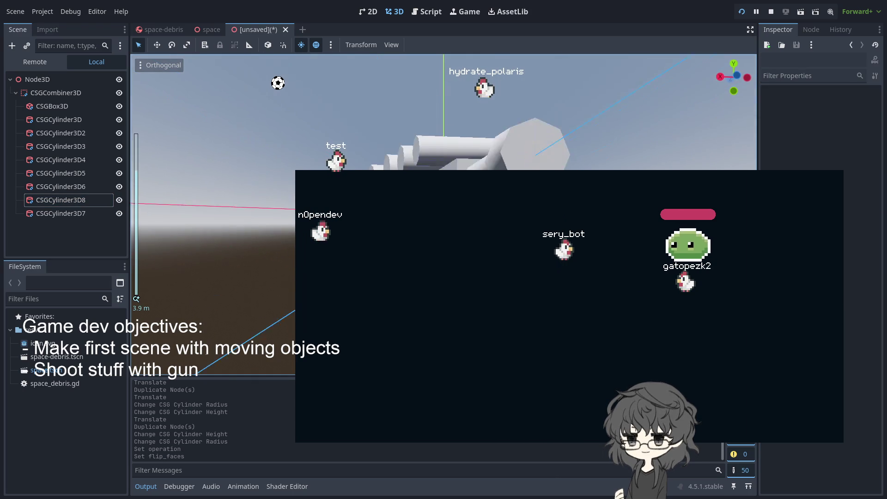
{"action": "left_click", "coordinate": [60, 200]}
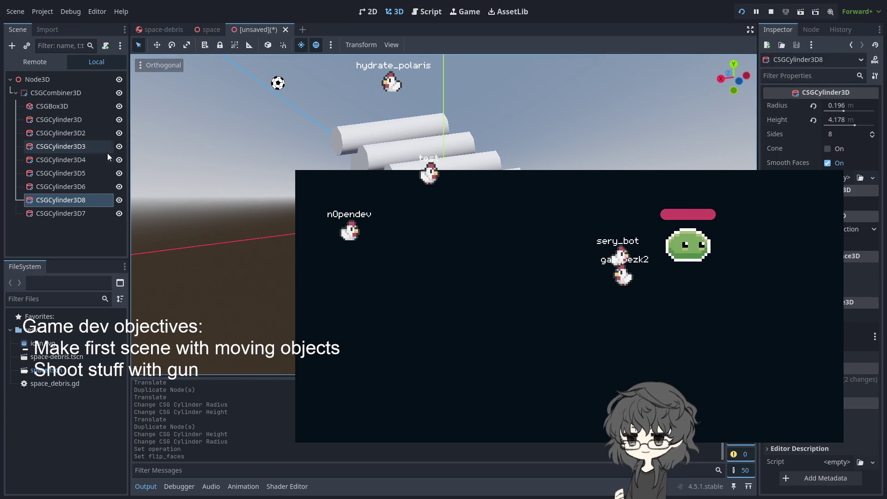
{"action": "left_click", "coordinate": [65, 95]}
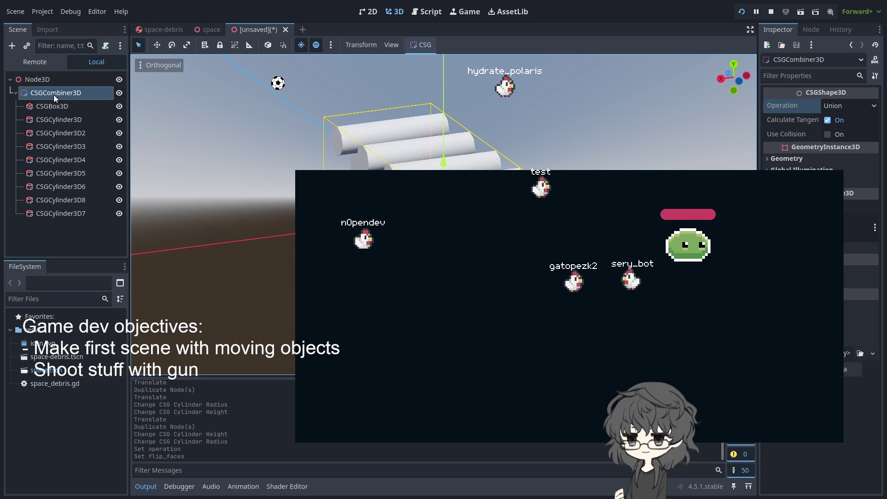
Select CSGCombiner3D and bring up its class reference page.
{"action": "left_click", "coordinate": [49, 213]}
{"action": "key", "text": "Escape"}
{"action": "left_click", "coordinate": [55, 109]}
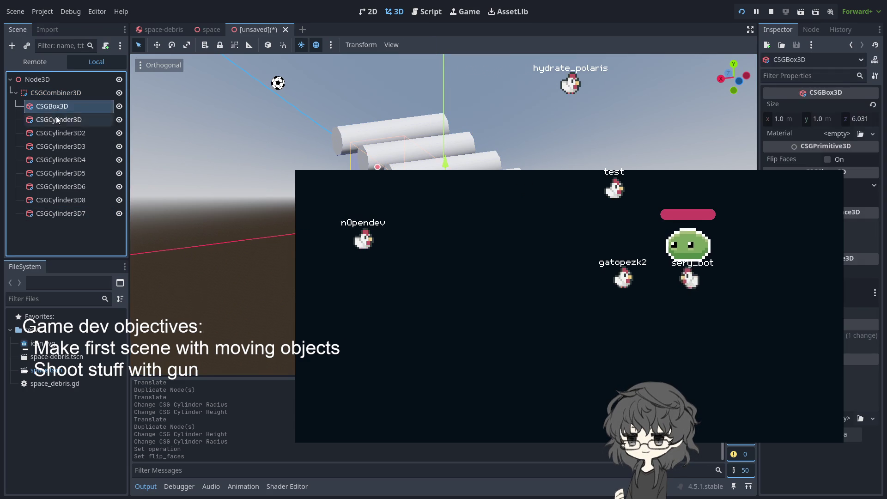
{"action": "left_click", "coordinate": [48, 95]}
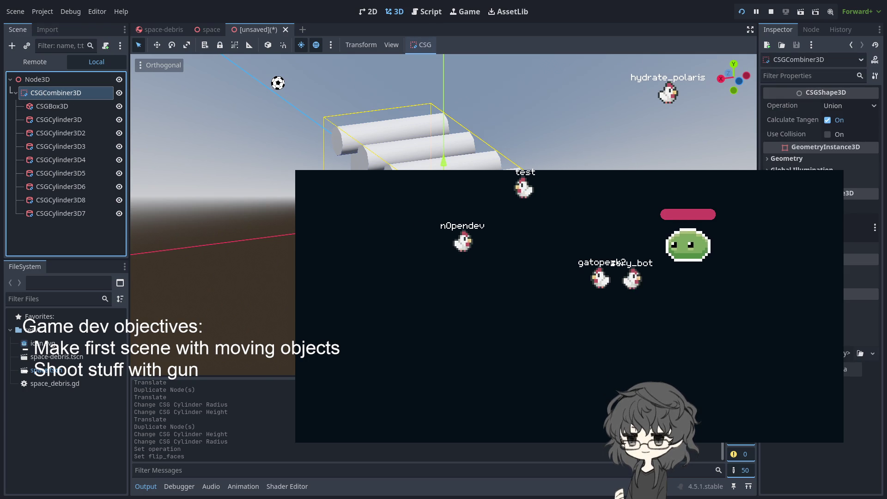
{"action": "key", "text": "ctrl+F3"}
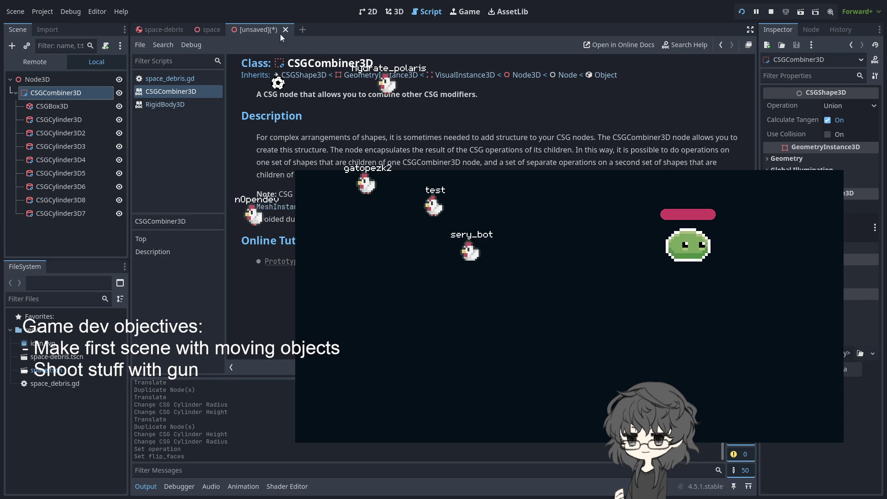
Return to the 3D workspace and frame the CSGCombiner3D gun model in the viewport.
{"action": "left_click", "coordinate": [394, 12]}
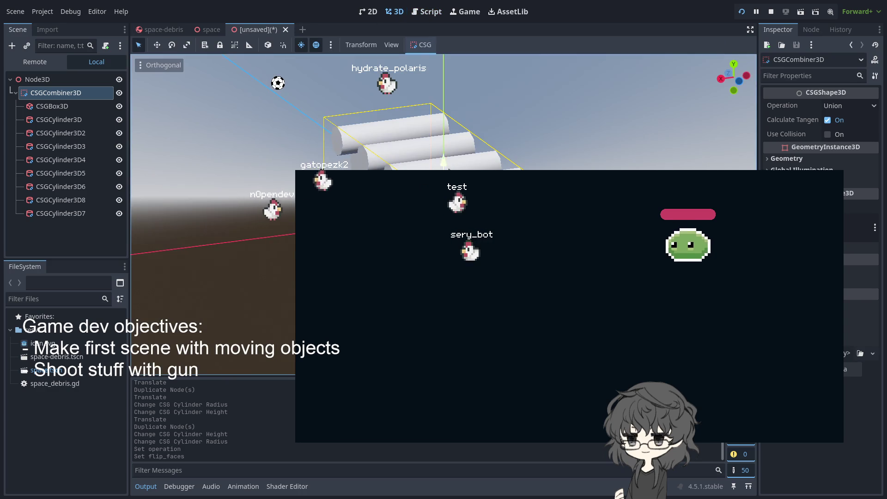
{"action": "left_click", "coordinate": [43, 95]}
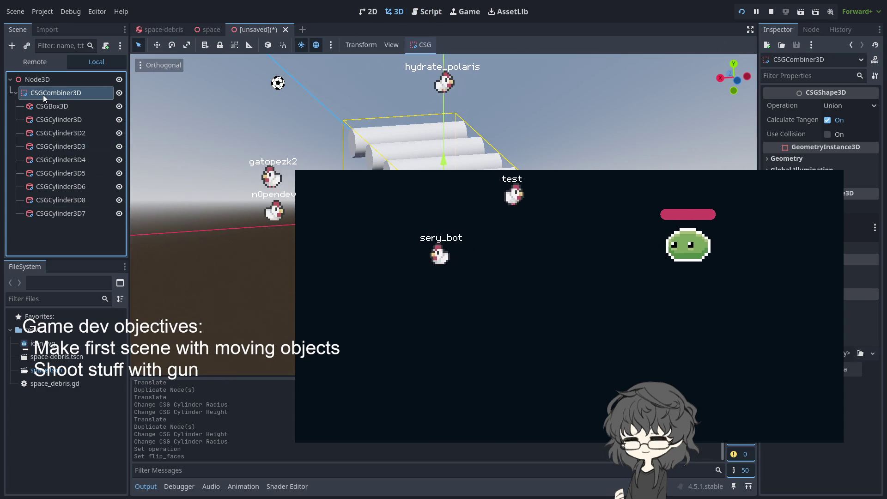
{"action": "double_click", "coordinate": [49, 96]}
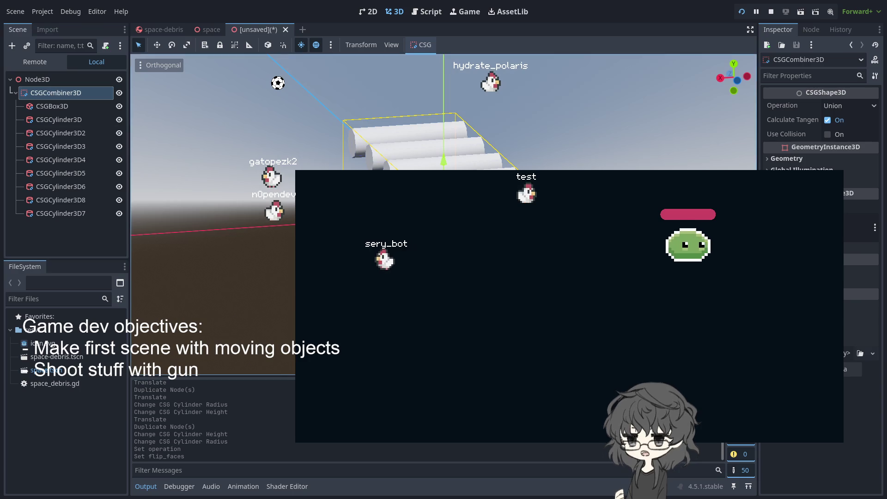
{"action": "left_click", "coordinate": [39, 80]}
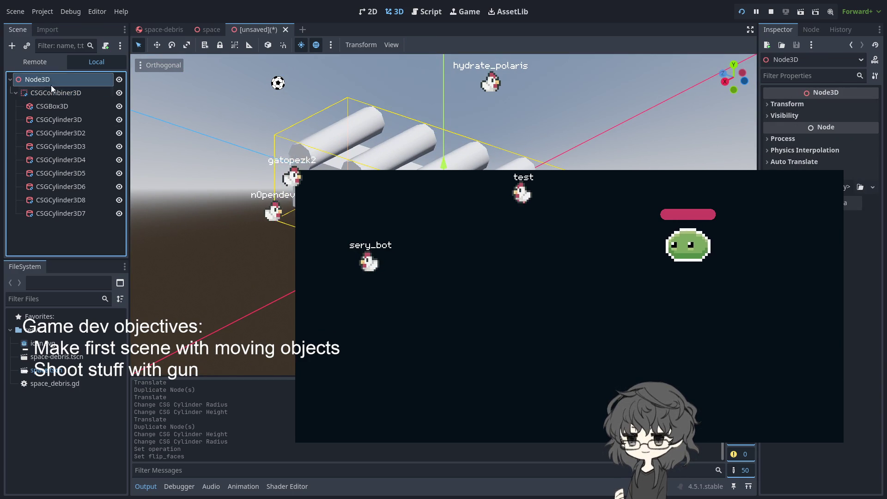
{"action": "left_click", "coordinate": [42, 92]}
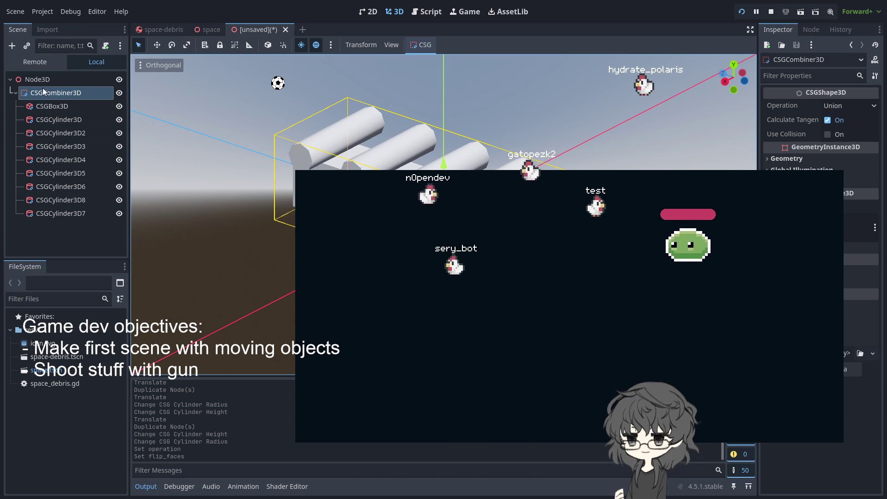
Try Intersection and Subtraction on the CSGCombiner3D, then set its operation back to Union.
{"action": "left_click", "coordinate": [836, 103]}
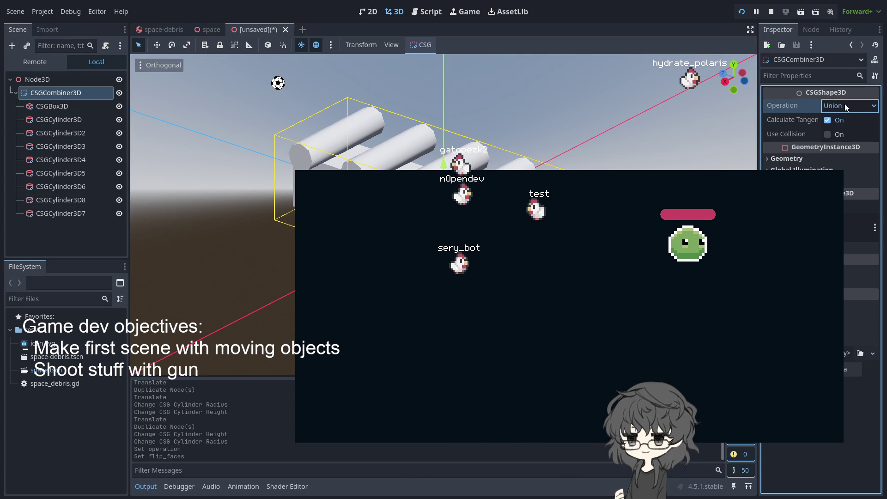
{"action": "left_click", "coordinate": [843, 132]}
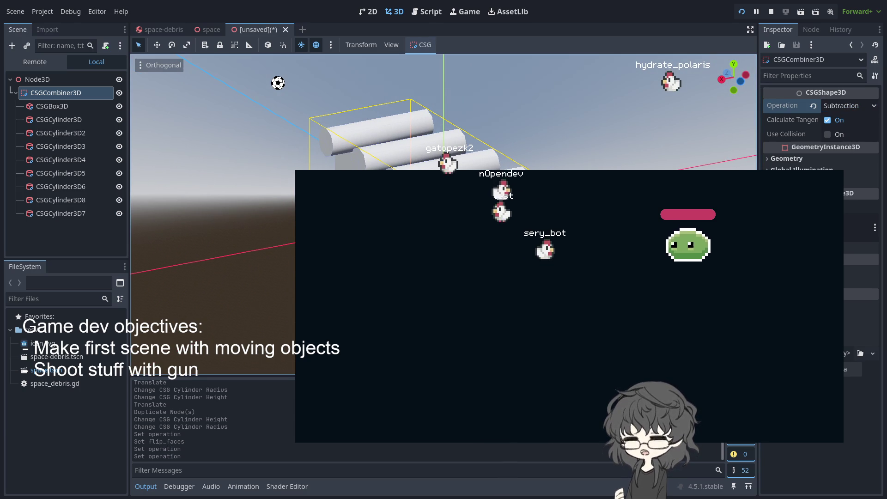
{"action": "left_click", "coordinate": [554, 324]}
{"action": "left_click", "coordinate": [48, 92]}
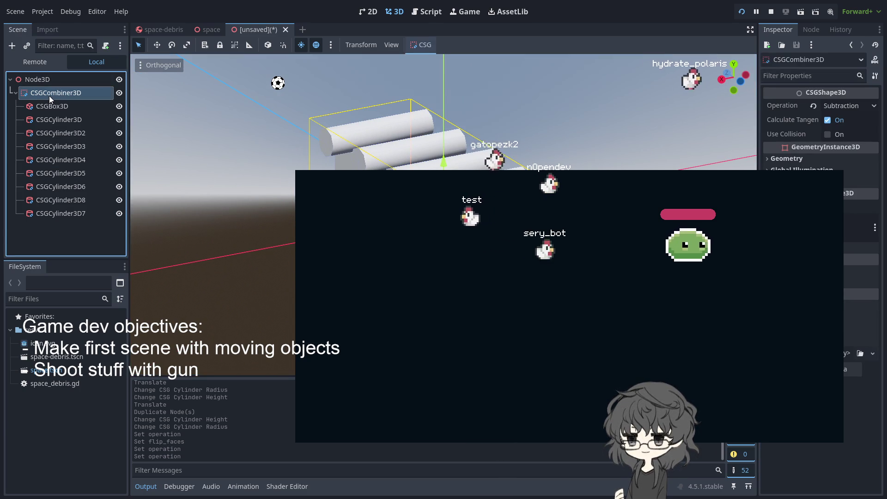
{"action": "left_click", "coordinate": [844, 107]}
{"action": "left_click", "coordinate": [850, 129]}
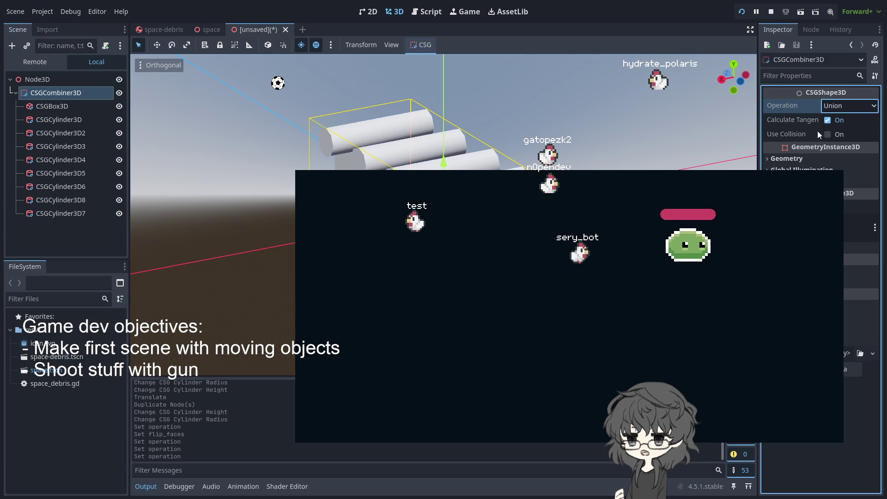
Restart and then stop the running game, and select the end cylinder CSGCylinder3D7.
{"action": "left_click", "coordinate": [677, 126]}
{"action": "left_click", "coordinate": [743, 13]}
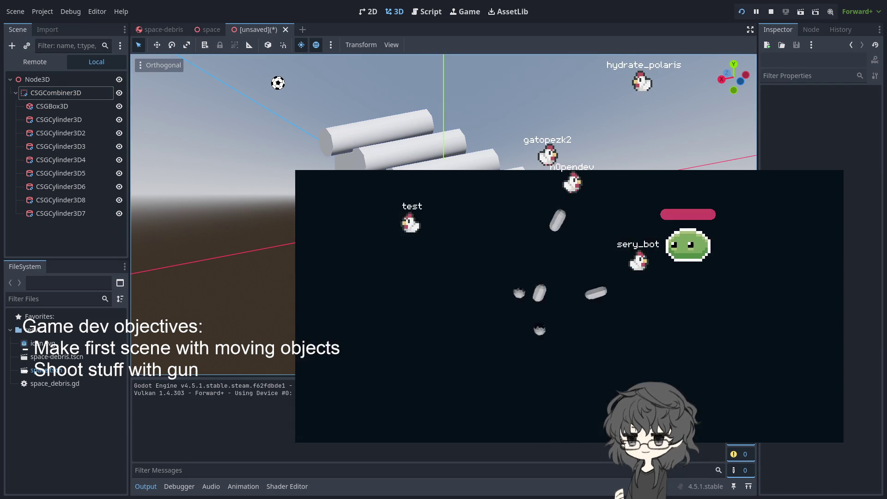
{"action": "key", "text": "Escape"}
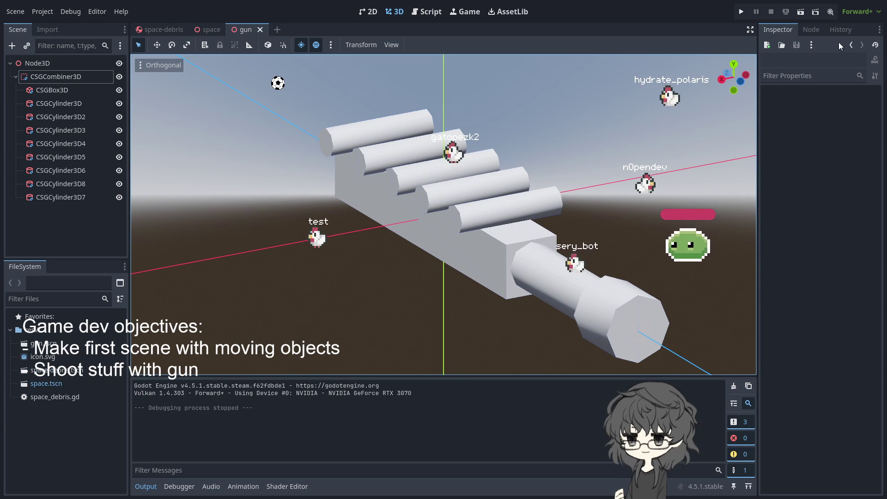
{"action": "left_click", "coordinate": [663, 304]}
Move the subtracting CSGCylinder3D8 below CSGCylinder3D7 in the combiner's tree.
{"action": "left_click", "coordinate": [58, 202]}
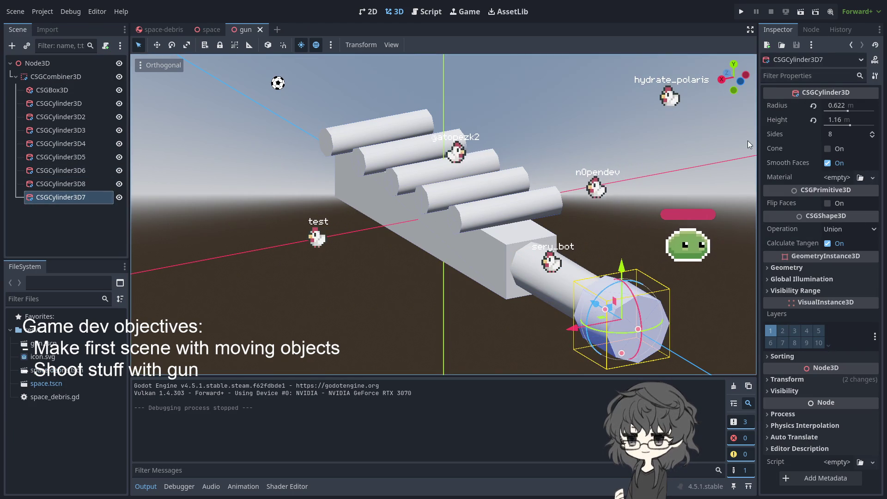
{"action": "left_click", "coordinate": [849, 232]}
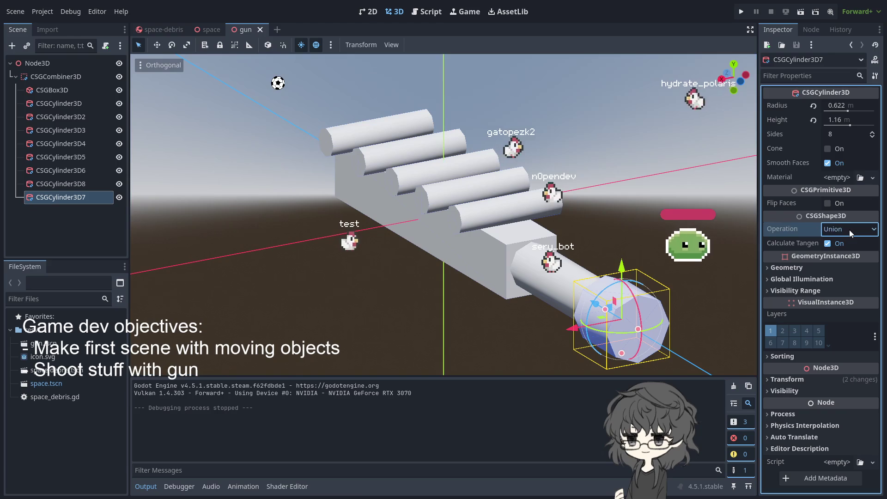
{"action": "left_click", "coordinate": [56, 168]}
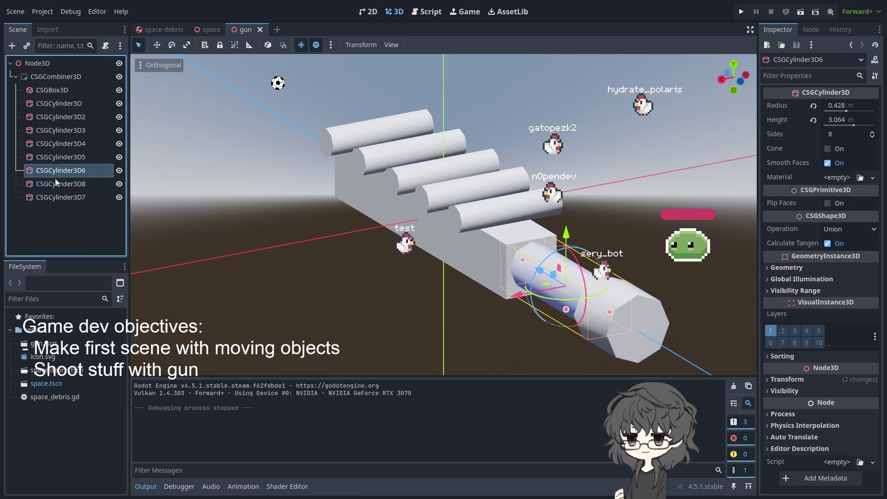
{"action": "left_click", "coordinate": [65, 184]}
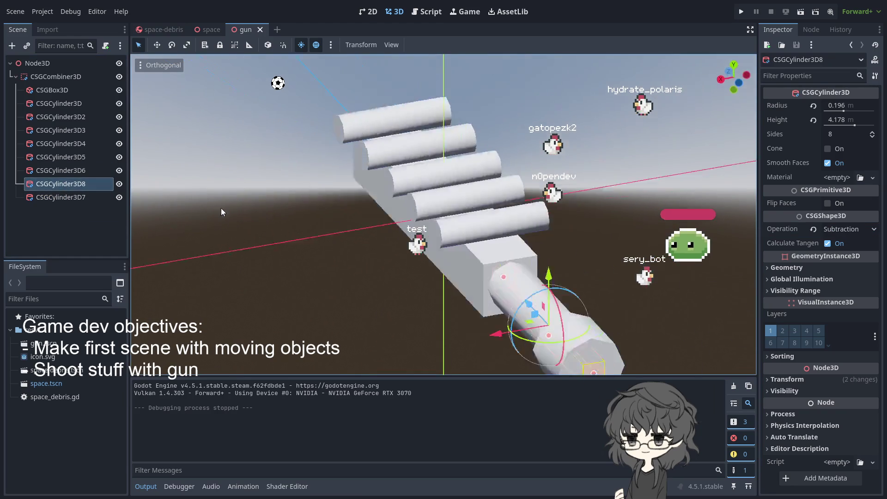
{"action": "mouse_move", "coordinate": [76, 184]}
{"action": "left_mouse_down"}
{"action": "mouse_move", "coordinate": [81, 205]}
{"action": "mouse_move", "coordinate": [90, 206]}
{"action": "left_mouse_up"}
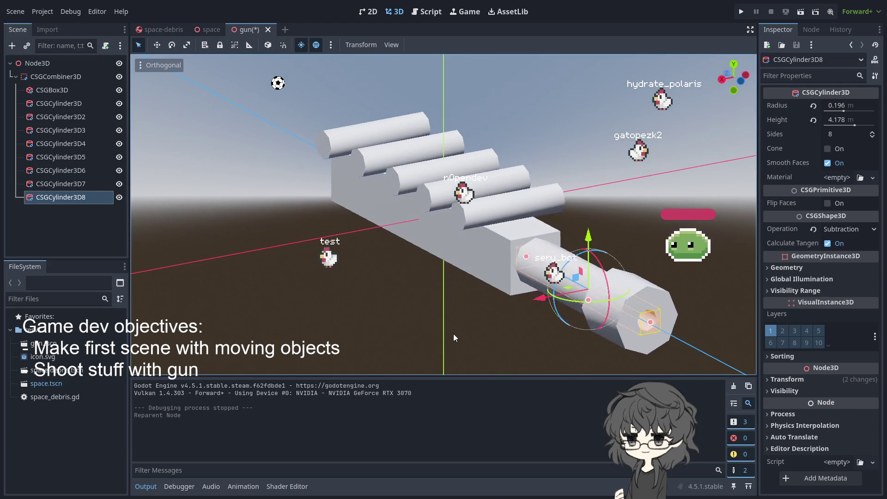
Lengthen CSGCylinder3D8 along the barrel to 9.45 m and inspect the gun from several angles.
{"action": "left_click", "coordinate": [502, 336]}
{"action": "mouse_move", "coordinate": [501, 332]}
{"action": "left_mouse_down"}
{"action": "mouse_move", "coordinate": [444, 295]}
{"action": "mouse_move", "coordinate": [489, 311]}
{"action": "mouse_move", "coordinate": [434, 301]}
{"action": "mouse_move", "coordinate": [603, 332]}
{"action": "mouse_move", "coordinate": [126, 235]}
{"action": "left_mouse_up"}
{"action": "left_click", "coordinate": [79, 197]}
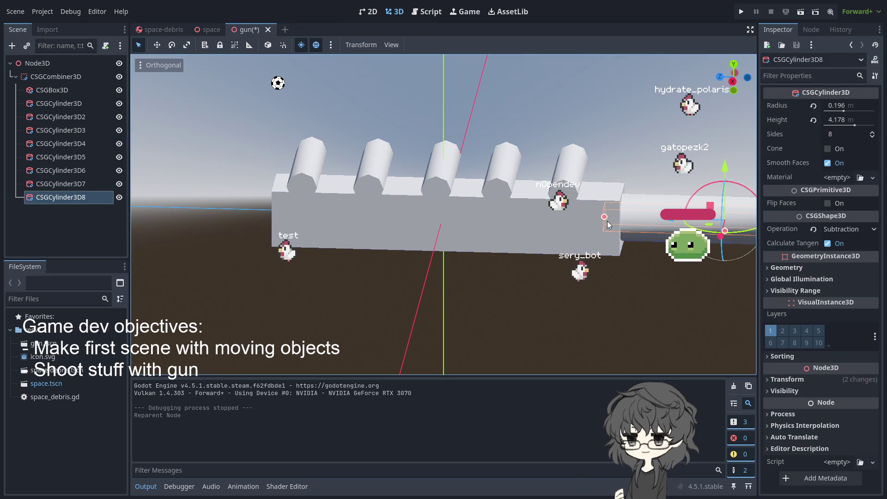
{"action": "mouse_move", "coordinate": [604, 217]}
{"action": "left_mouse_down"}
{"action": "mouse_move", "coordinate": [301, 215]}
{"action": "mouse_move", "coordinate": [750, 228]}
{"action": "left_mouse_up"}
{"action": "left_click", "coordinate": [750, 229]}
{"action": "mouse_move", "coordinate": [639, 270]}
{"action": "left_mouse_down"}
{"action": "mouse_move", "coordinate": [616, 251]}
{"action": "mouse_move", "coordinate": [670, 307]}
{"action": "left_mouse_up"}
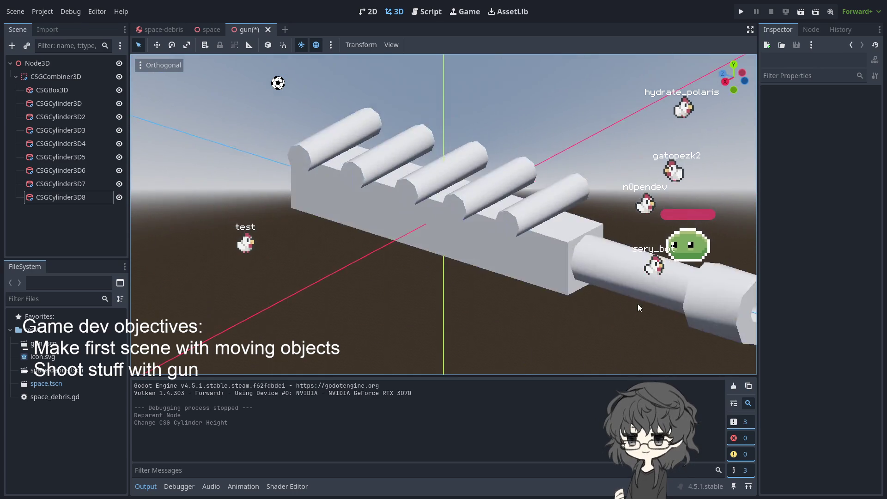
{"action": "scroll", "coordinate": [630, 280], "scroll_direction": "down", "scroll_amount": 3}
{"action": "mouse_move", "coordinate": [630, 280]}
{"action": "left_mouse_down"}
{"action": "mouse_move", "coordinate": [480, 309]}
{"action": "mouse_move", "coordinate": [509, 260]}
{"action": "mouse_move", "coordinate": [650, 289]}
{"action": "mouse_move", "coordinate": [639, 277]}
{"action": "left_mouse_up"}
{"action": "scroll", "coordinate": [639, 276], "scroll_direction": "down", "scroll_amount": 3}
{"action": "scroll", "coordinate": [639, 276], "scroll_direction": "up", "scroll_amount": 3}
{"action": "mouse_move", "coordinate": [622, 236]}
{"action": "left_mouse_down"}
{"action": "mouse_move", "coordinate": [617, 255]}
{"action": "mouse_move", "coordinate": [276, 209]}
{"action": "left_mouse_up"}
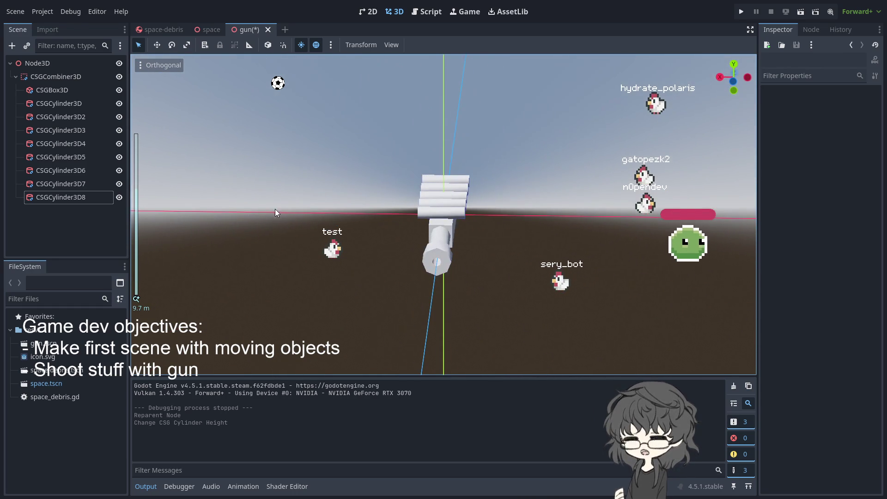
Widen the subtracting cylinder to hollow the barrel, then save and run the game.
{"action": "left_click", "coordinate": [73, 196]}
{"action": "scroll", "coordinate": [454, 273], "scroll_direction": "up", "scroll_amount": 4}
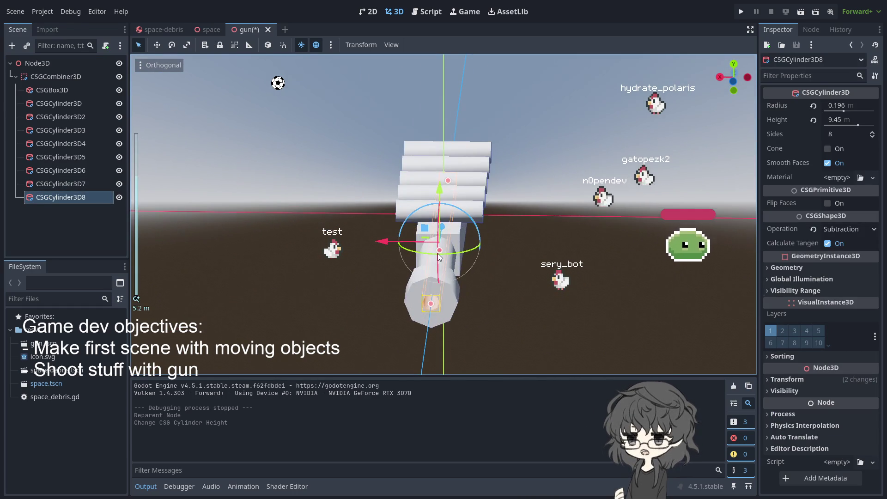
{"action": "left_click_drag", "start_coordinate": [442, 250], "coordinate": [447, 256]}
{"action": "left_click", "coordinate": [504, 309]}
{"action": "mouse_move", "coordinate": [504, 309]}
{"action": "left_mouse_down"}
{"action": "mouse_move", "coordinate": [485, 303]}
{"action": "mouse_move", "coordinate": [505, 277]}
{"action": "mouse_move", "coordinate": [364, 341]}
{"action": "mouse_move", "coordinate": [282, 319]}
{"action": "mouse_move", "coordinate": [500, 270]}
{"action": "left_mouse_up"}
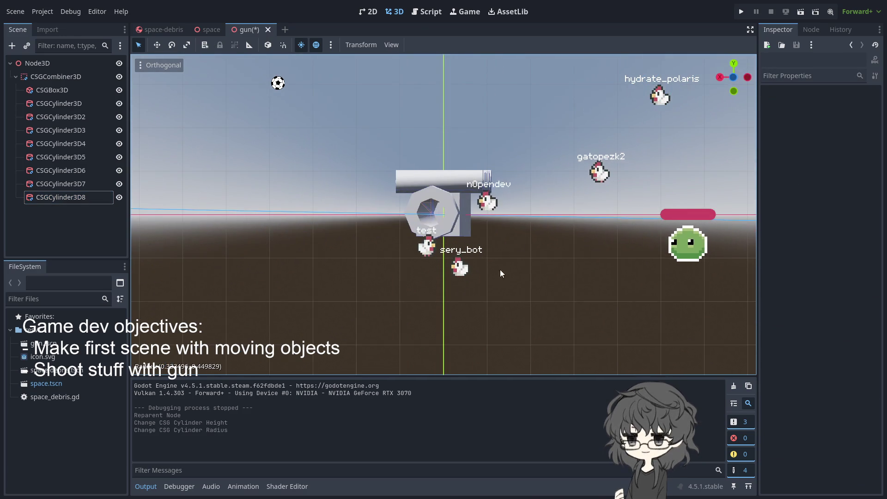
{"action": "left_click", "coordinate": [740, 14]}
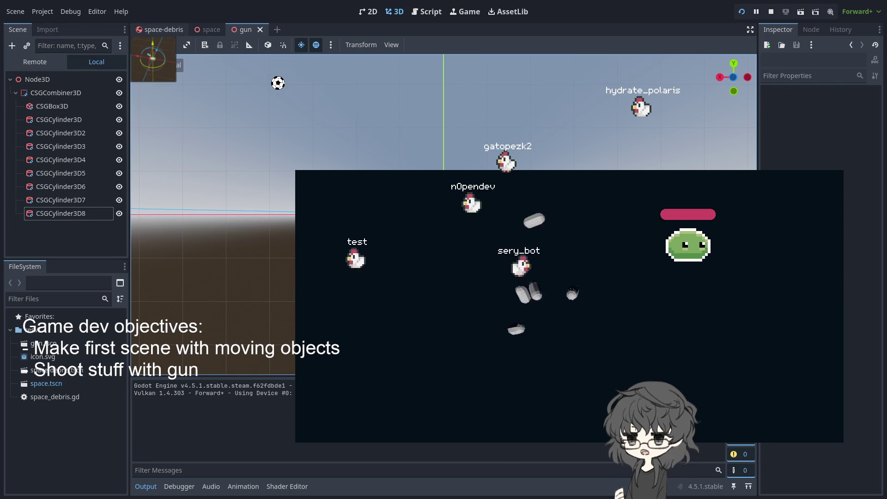
Switch the editor to the space-debris scene while the game runs.
{"action": "key", "text": "ctrl+Tab"}
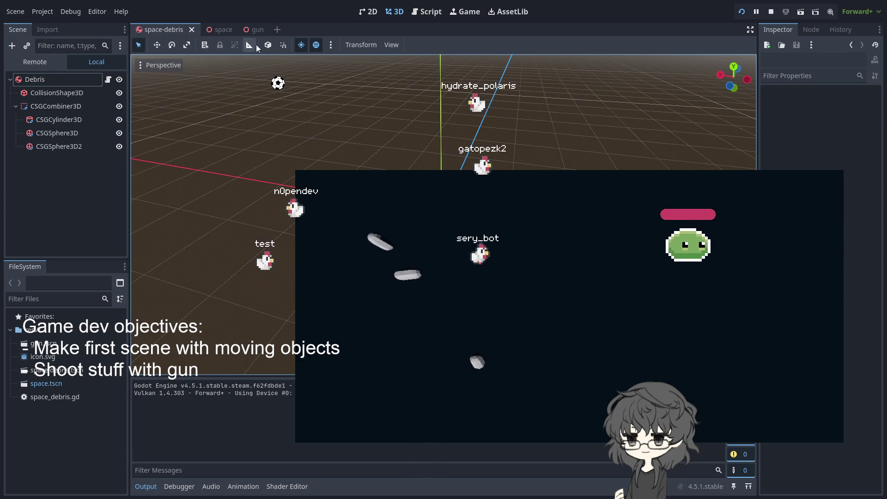
Go to the space scene, browse its Area3D and CollisionShape3D nodes, and collapse WorldEnvironment.
{"action": "left_click", "coordinate": [217, 29]}
{"action": "left_click", "coordinate": [329, 167]}
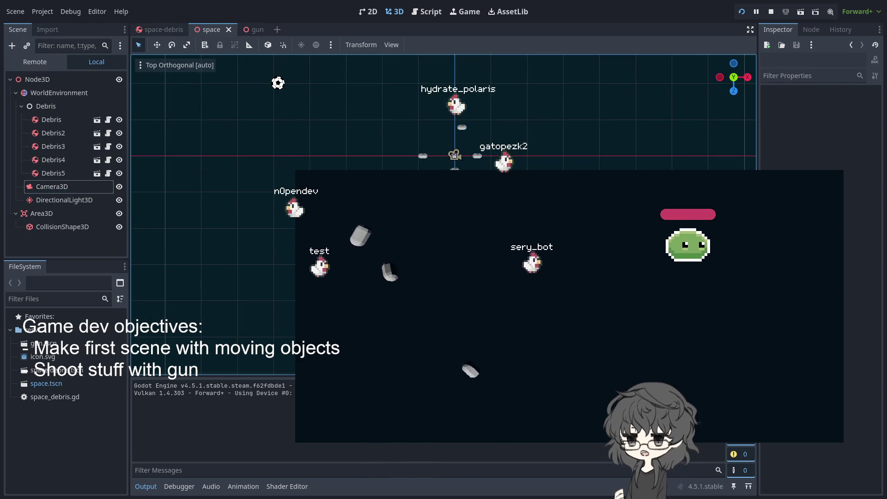
{"action": "left_click", "coordinate": [38, 80]}
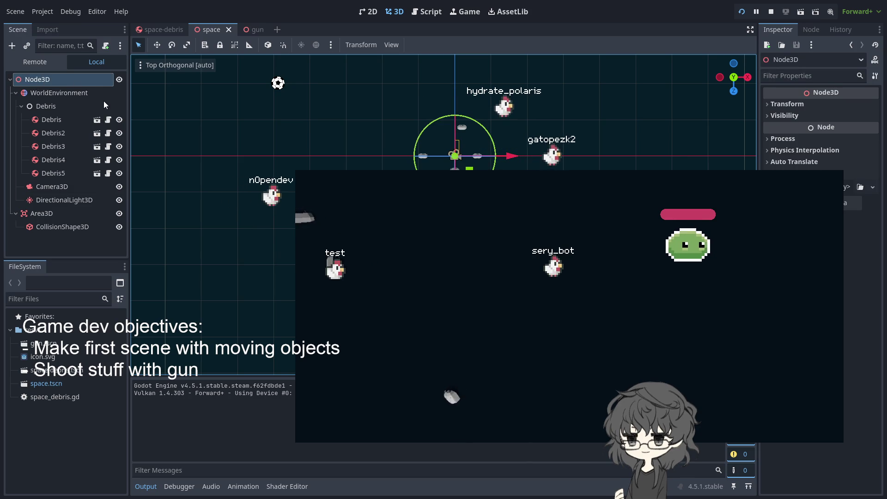
{"action": "left_click", "coordinate": [41, 95]}
{"action": "left_click", "coordinate": [16, 92]}
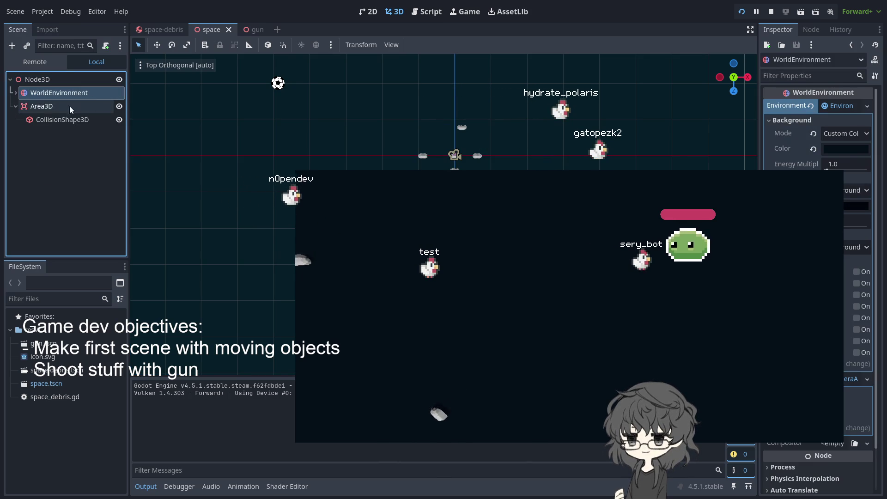
{"action": "left_click", "coordinate": [56, 120]}
{"action": "left_click", "coordinate": [45, 108]}
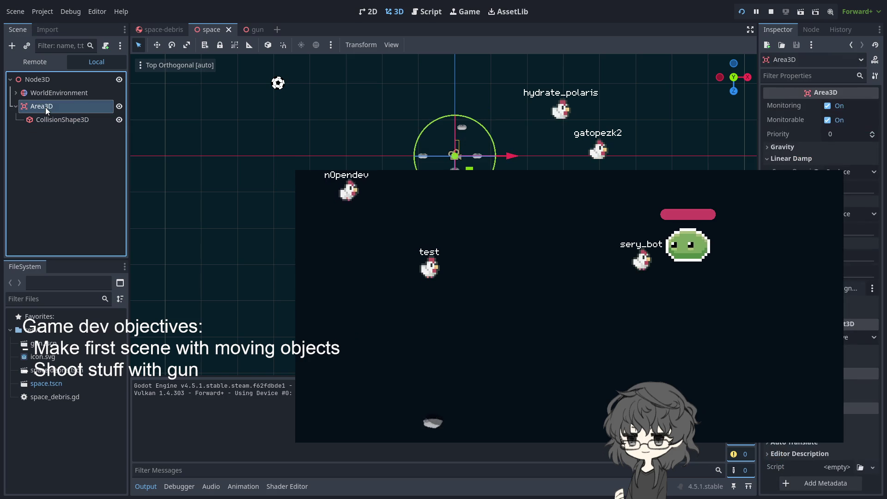
{"action": "left_click", "coordinate": [69, 121]}
{"action": "left_click", "coordinate": [57, 107]}
{"action": "left_click", "coordinate": [48, 93]}
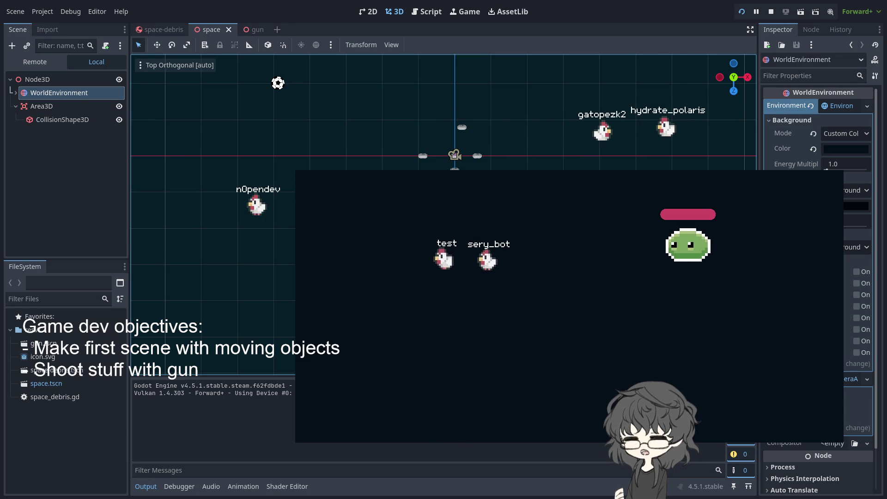
Instance gun.tscn into the space scene and rerun the game with F5.
{"action": "key", "text": "Return"}
{"action": "left_click", "coordinate": [733, 29]}
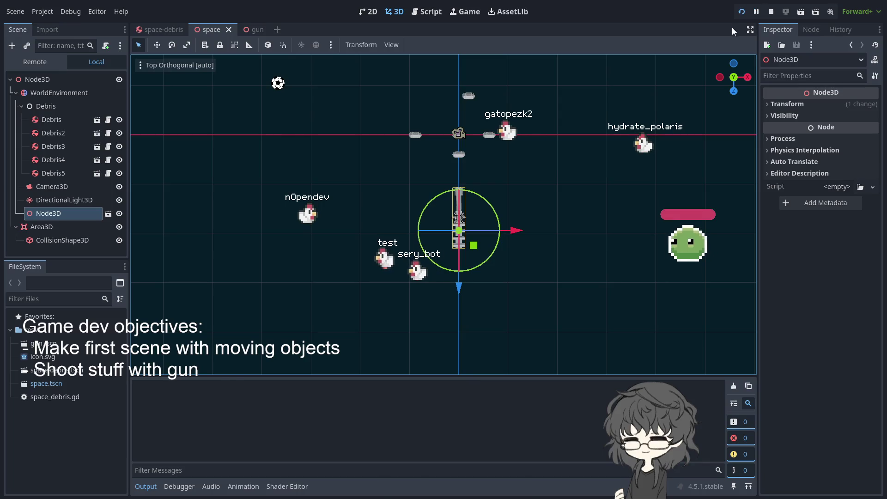
{"action": "key", "text": "F5"}
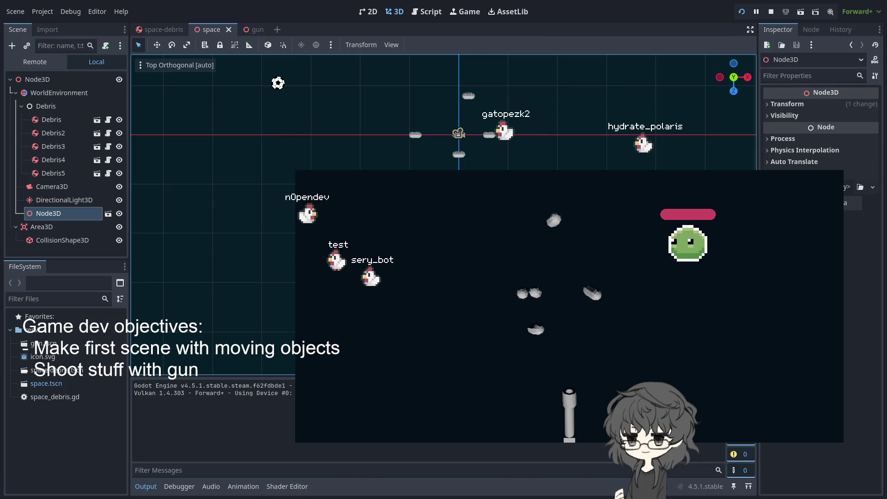
Orbit the space scene viewport and select Camera3D to show its Transform properties.
{"action": "left_click_drag", "start_coordinate": [351, 139], "coordinate": [369, 146]}
{"action": "scroll", "coordinate": [367, 146], "scroll_direction": "up", "scroll_amount": 5}
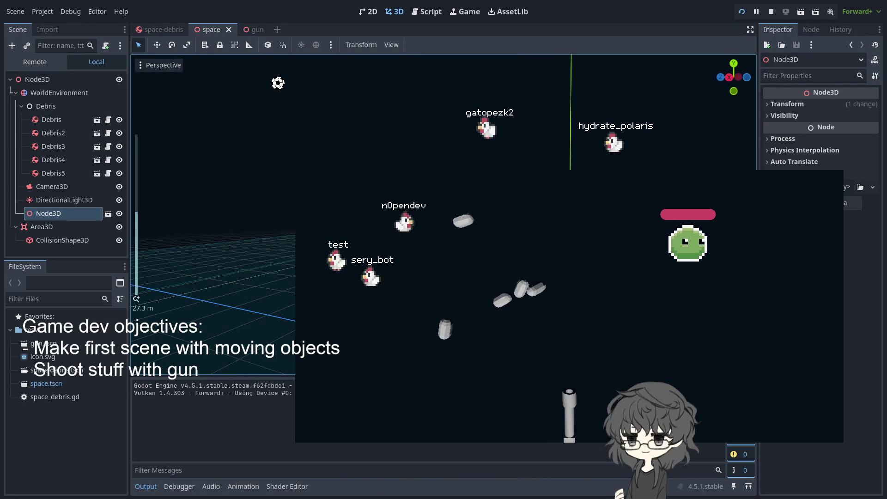
{"action": "scroll", "coordinate": [367, 147], "scroll_direction": "down", "scroll_amount": 6}
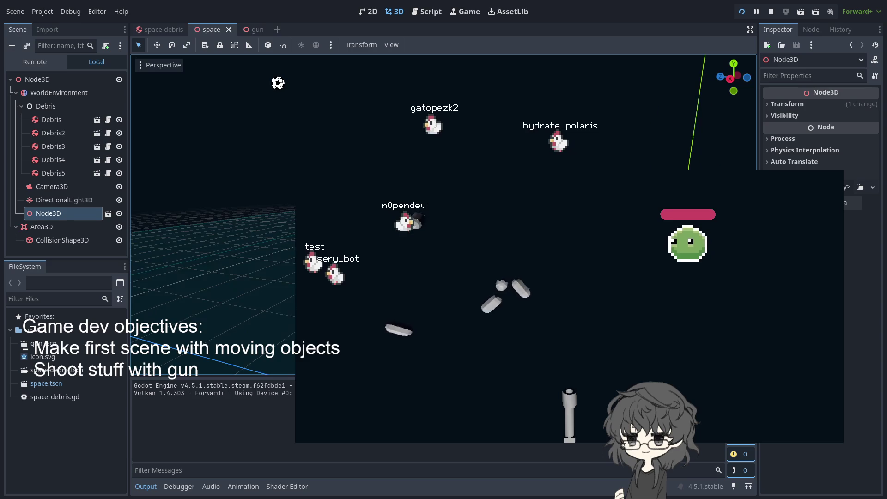
{"action": "scroll", "coordinate": [367, 147], "scroll_direction": "up", "scroll_amount": 5}
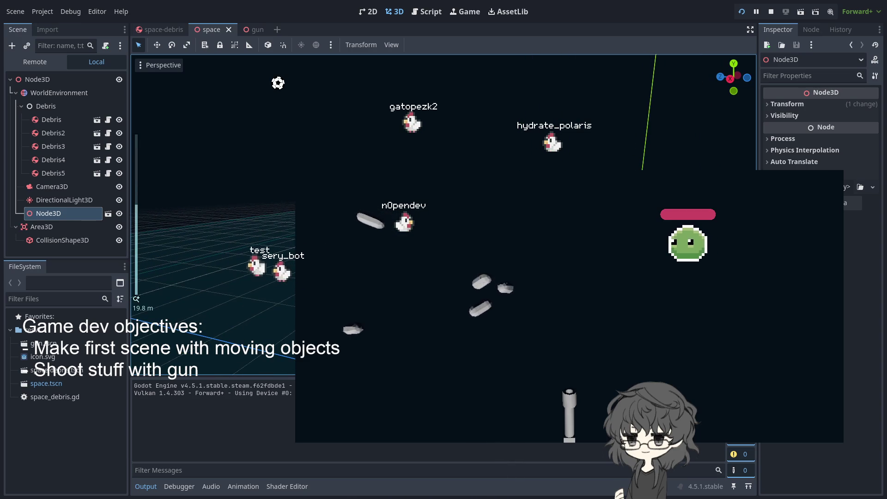
{"action": "left_click", "coordinate": [52, 186]}
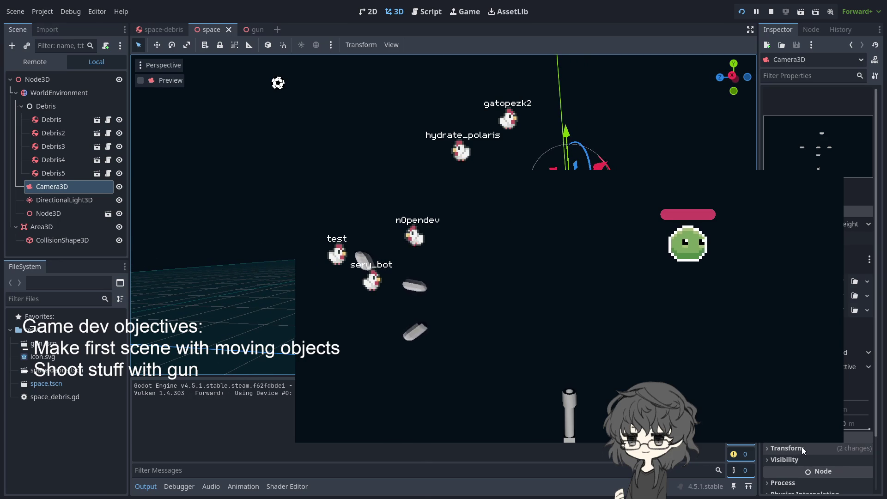
{"action": "left_click", "coordinate": [802, 447]}
Drag Camera3D's green arrow to raise its Y position from 17.65 to 20.74.
{"action": "scroll", "coordinate": [862, 407], "scroll_direction": "down", "scroll_amount": 3}
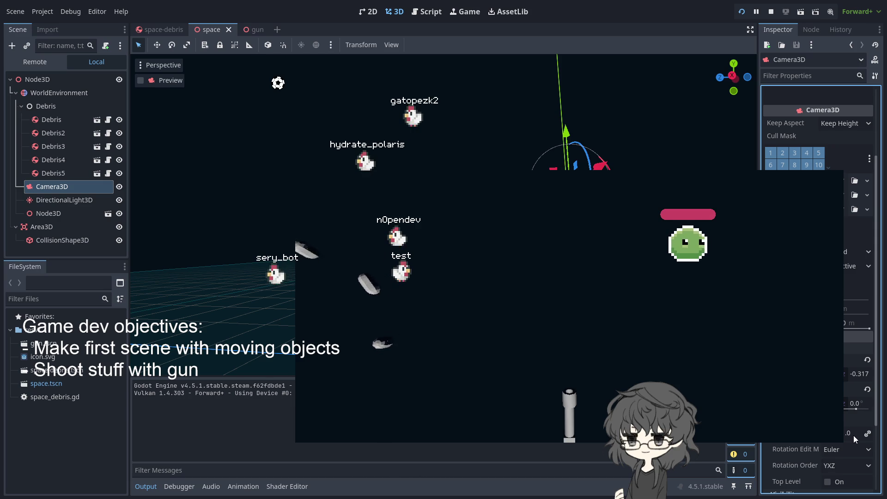
{"action": "left_click_drag", "start_coordinate": [733, 78], "coordinate": [741, 73]}
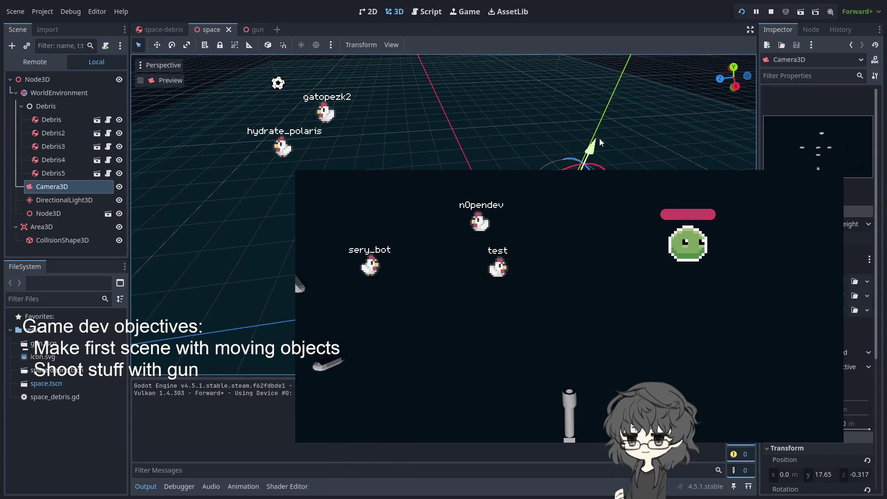
{"action": "mouse_move", "coordinate": [591, 147]}
{"action": "left_mouse_down"}
{"action": "mouse_move", "coordinate": [600, 40]}
{"action": "mouse_move", "coordinate": [590, 93]}
{"action": "left_mouse_up"}
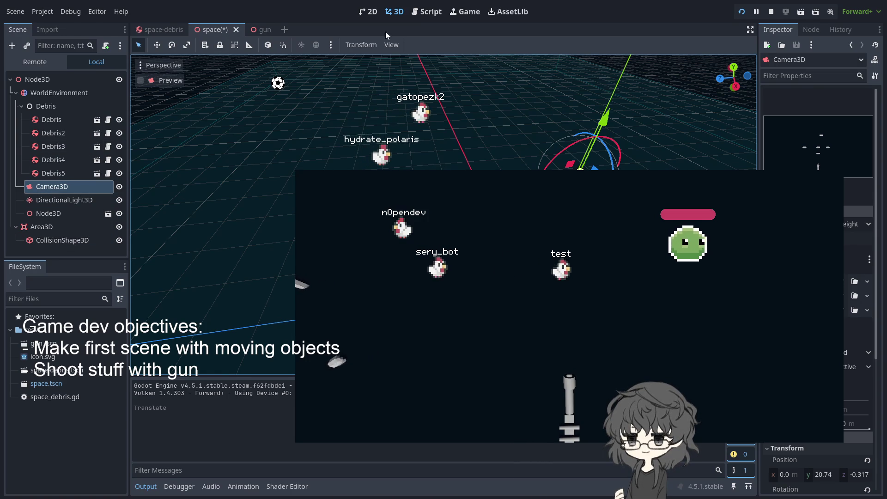
{"action": "left_click", "coordinate": [257, 33]}
In the gun scene, select all nine CSG parts and undo their accidental move.
{"action": "left_click", "coordinate": [165, 31]}
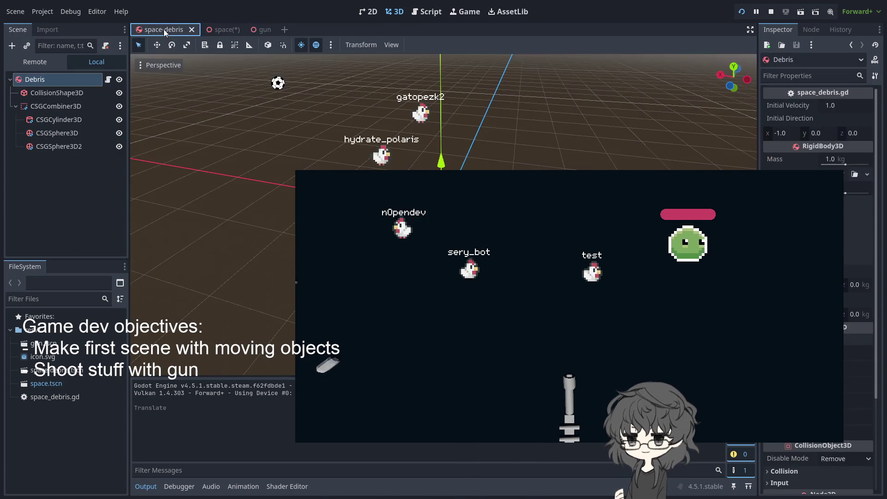
{"action": "left_click", "coordinate": [215, 30]}
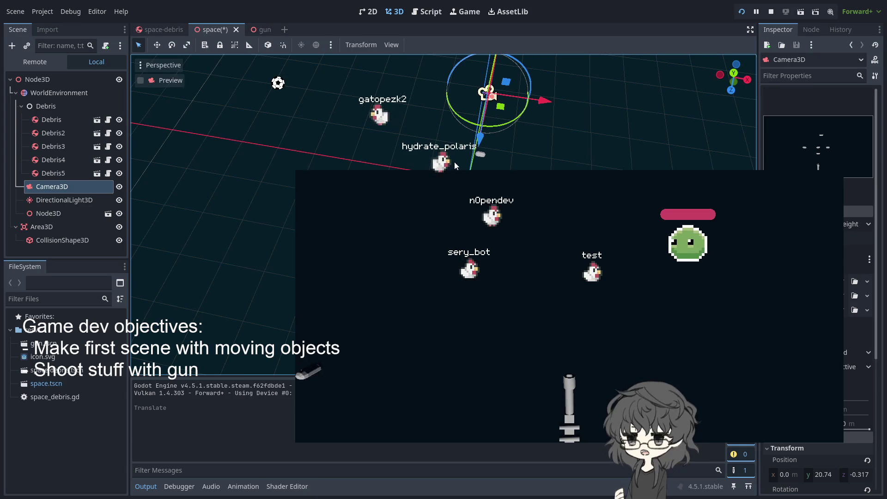
{"action": "left_click", "coordinate": [253, 29]}
{"action": "scroll", "coordinate": [443, 116], "scroll_direction": "down", "scroll_amount": 3}
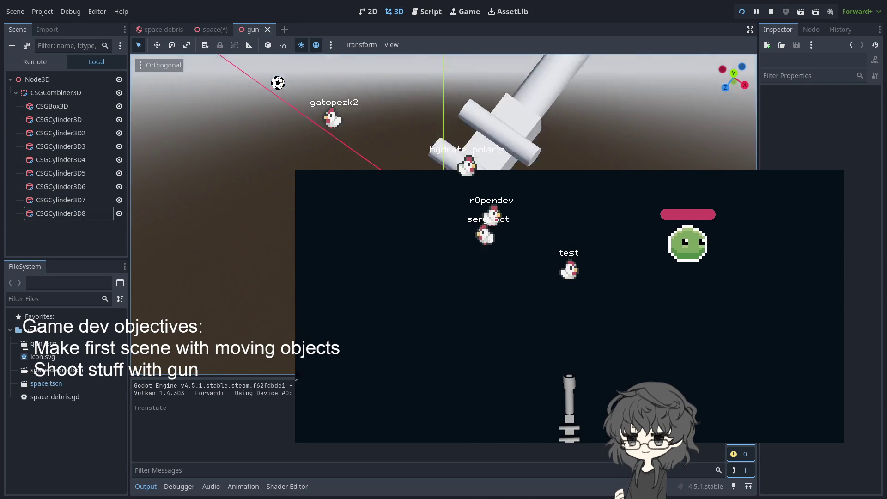
{"action": "left_click_drag", "start_coordinate": [386, 153], "coordinate": [518, 138]}
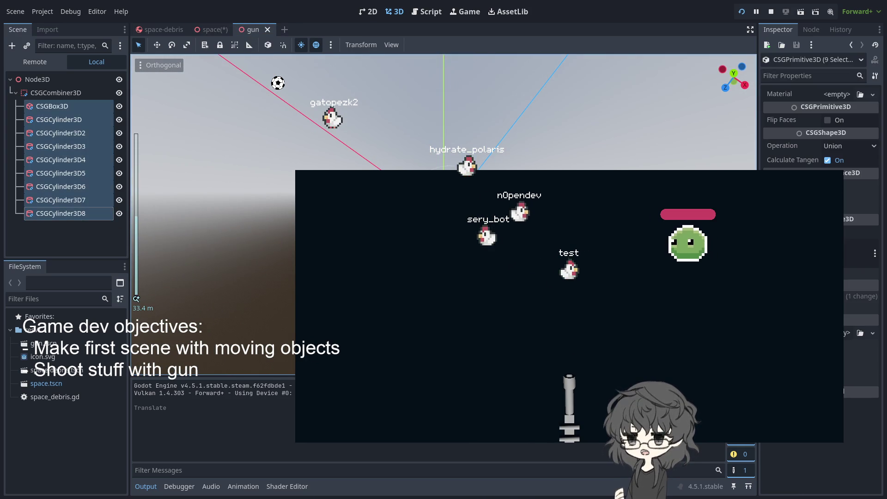
{"action": "left_click", "coordinate": [54, 92]}
{"action": "left_click", "coordinate": [52, 107]}
{"action": "left_click", "coordinate": [61, 213], "text": "shift"}
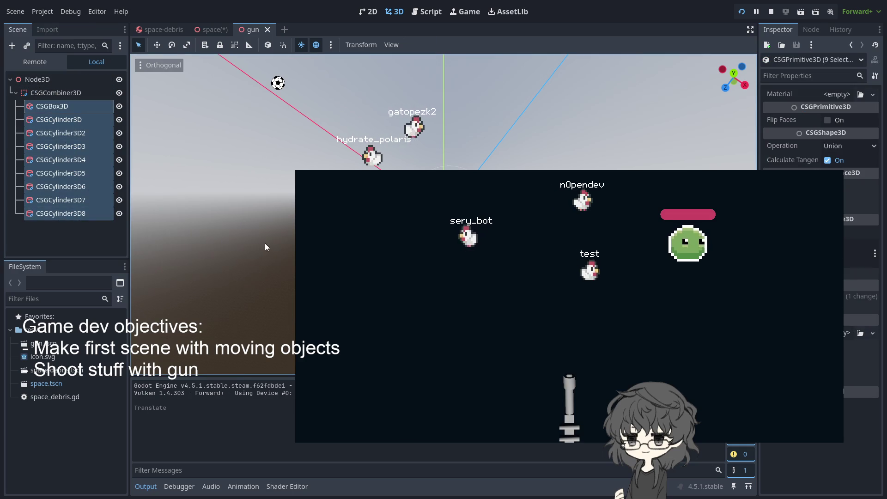
{"action": "scroll", "coordinate": [213, 213], "scroll_direction": "up", "scroll_amount": 5}
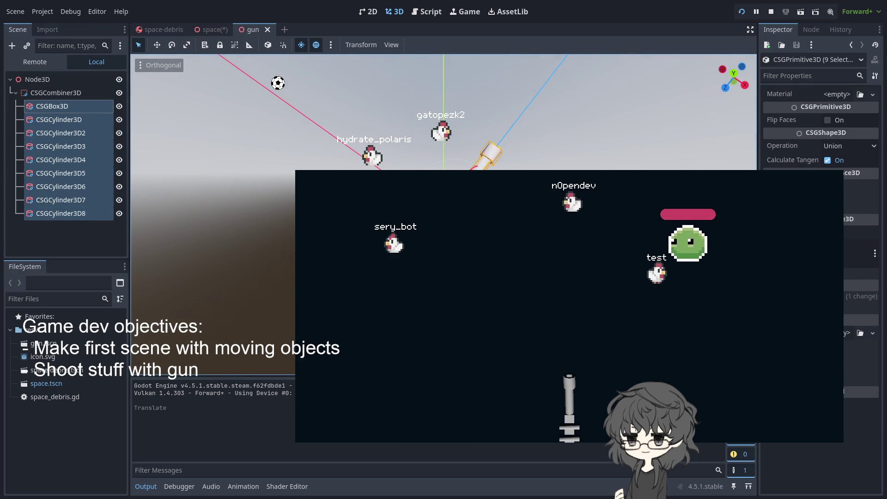
{"action": "key", "text": "Return"}
{"action": "key", "text": "ctrl+z"}
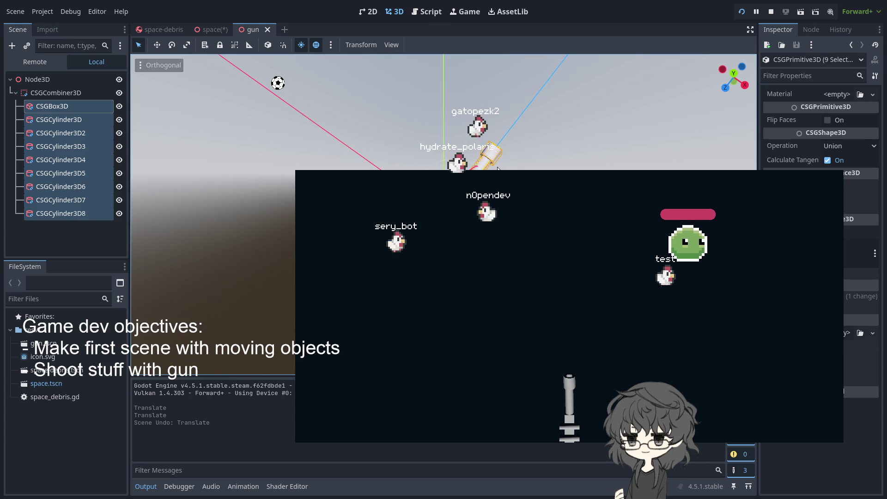
Return to the space scene and select the instanced gun node.
{"action": "left_click", "coordinate": [164, 29]}
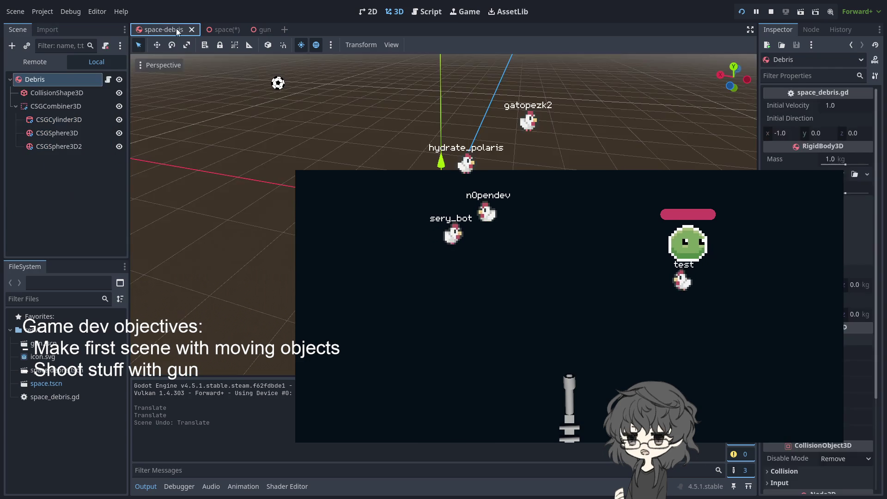
{"action": "left_click", "coordinate": [210, 29]}
{"action": "left_click", "coordinate": [48, 213]}
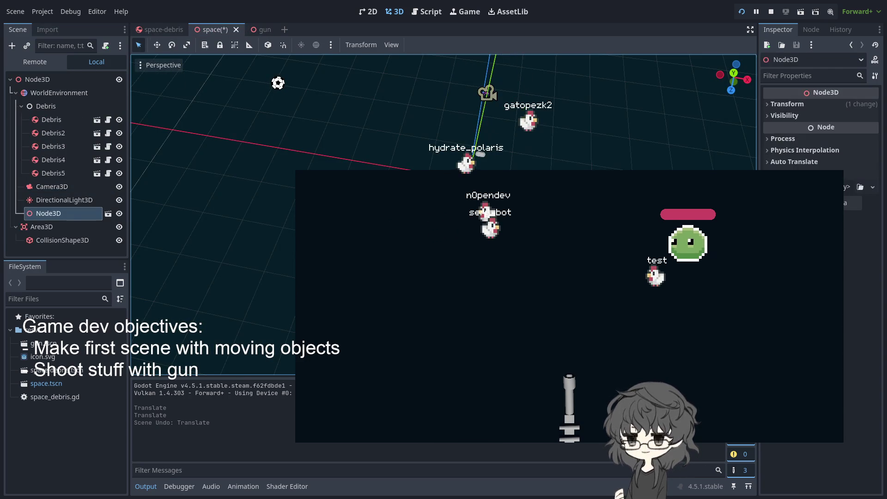
Move the gun node along the X axis, undoing and redoing the move.
{"action": "key", "text": "g"}
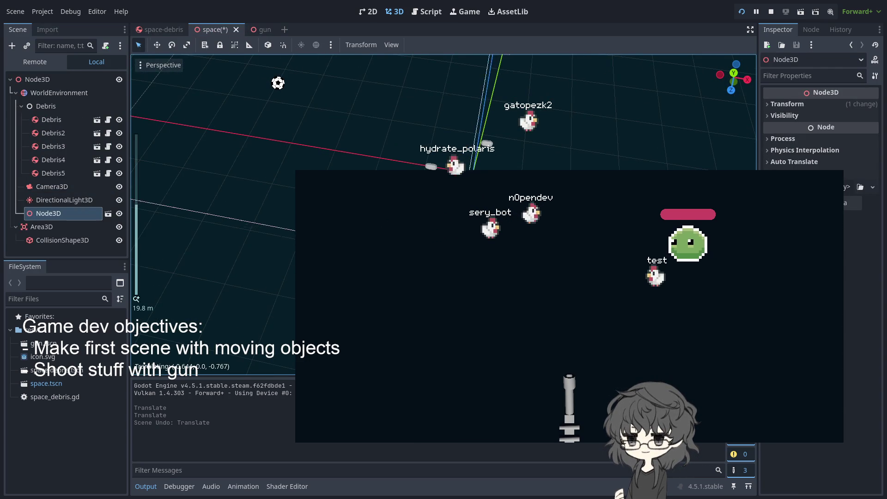
{"action": "key", "text": "Return"}
{"action": "key", "text": "ctrl+z"}
{"action": "key", "text": "g"}
{"action": "key", "text": "x"}
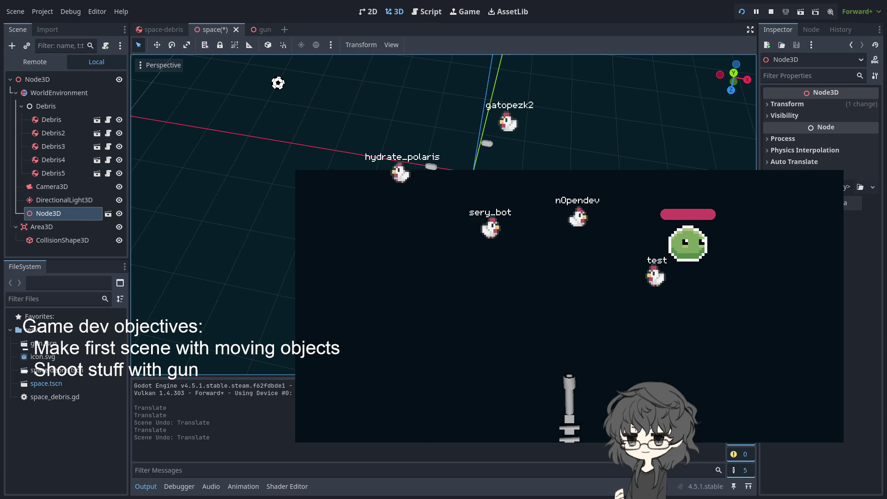
{"action": "key", "text": "Return"}
{"action": "key", "text": "ctrl+z"}
{"action": "mouse_move", "coordinate": [187, 81]}
{"action": "left_mouse_down"}
{"action": "mouse_move", "coordinate": [194, 78]}
{"action": "mouse_move", "coordinate": [187, 81]}
{"action": "left_mouse_up"}
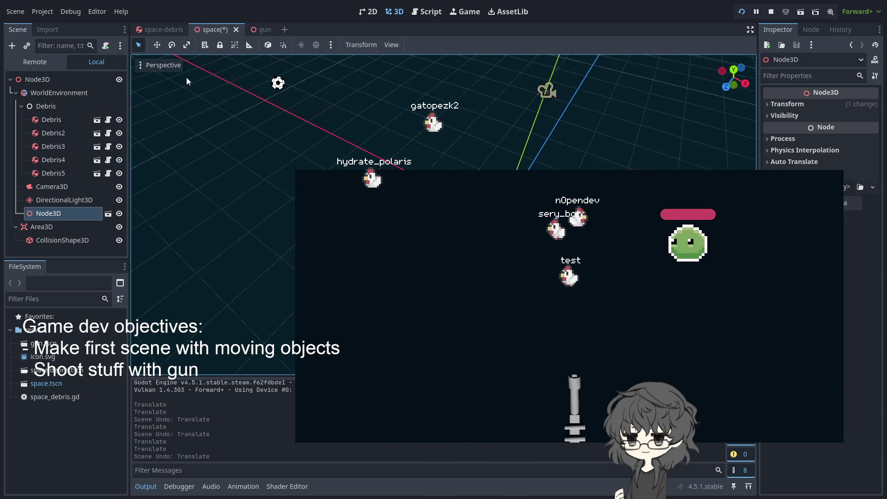
Try resizing the gun node with the Scale tool, undo both resizes, and reselect it.
{"action": "left_click", "coordinate": [188, 44]}
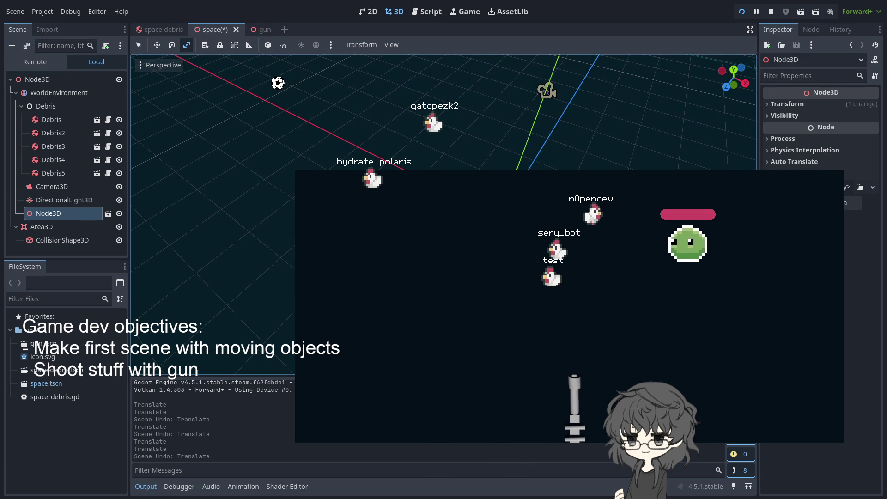
{"action": "key", "text": "s"}
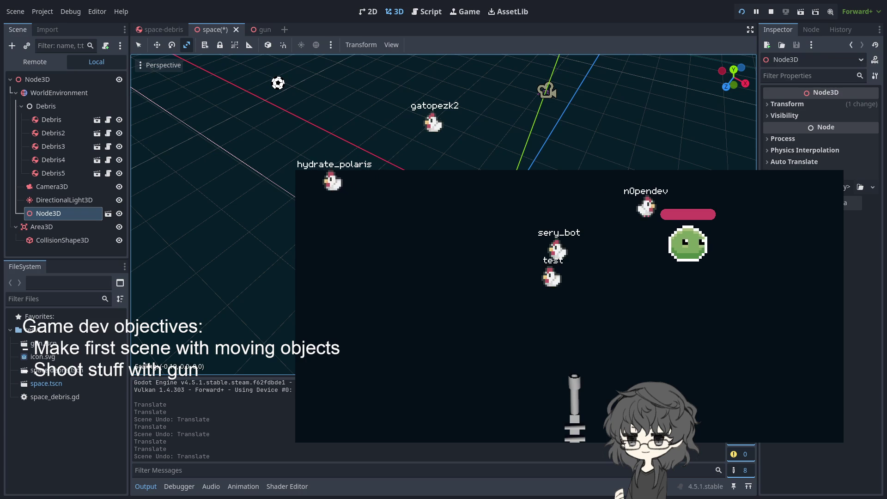
{"action": "key", "text": "Return"}
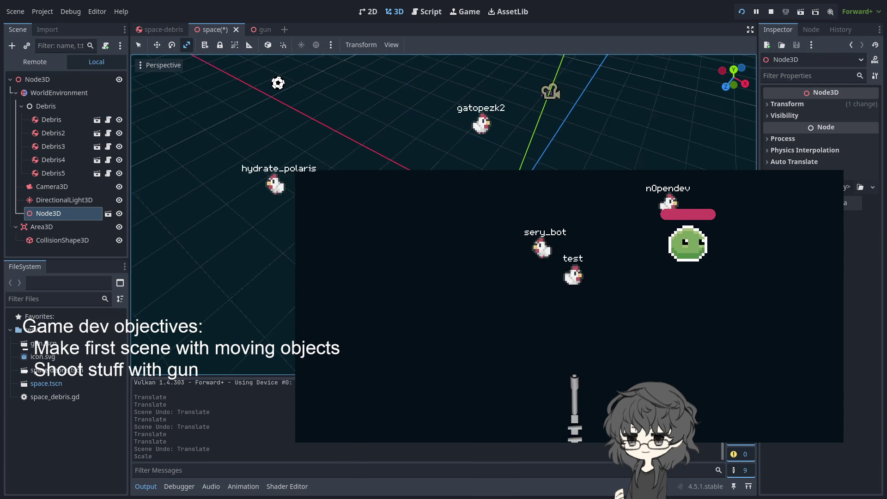
{"action": "key", "text": "ctrl+z"}
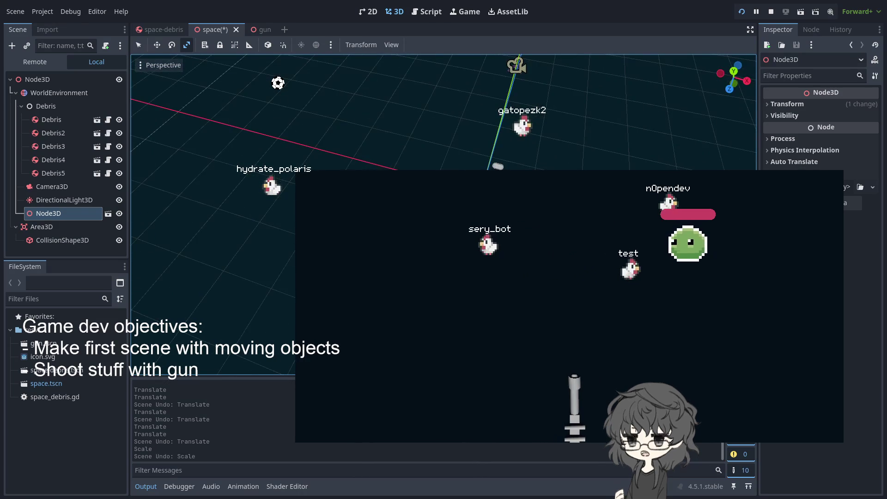
{"action": "key", "text": "Return"}
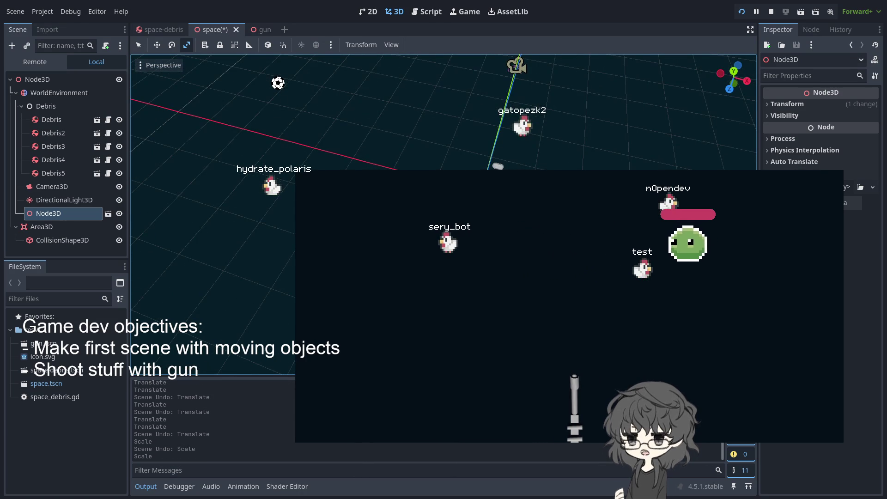
{"action": "scroll", "coordinate": [444, 110], "scroll_direction": "down", "scroll_amount": 3}
{"action": "scroll", "coordinate": [443, 111], "scroll_direction": "up", "scroll_amount": 8}
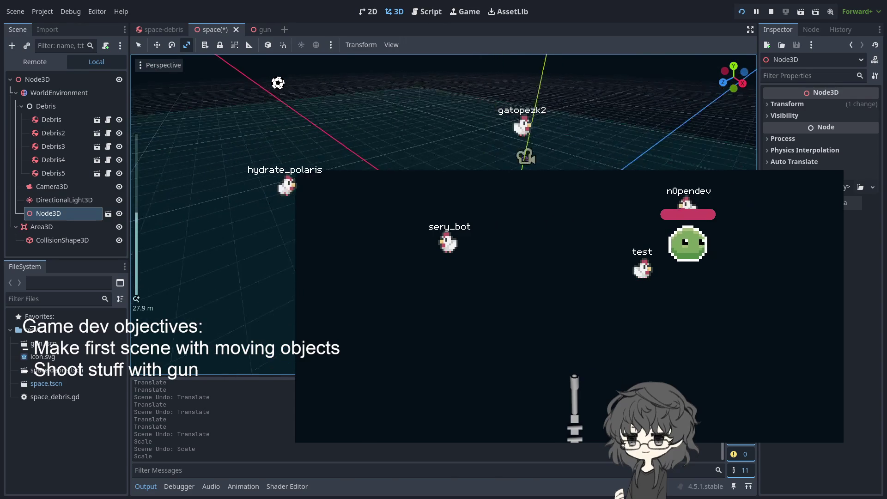
{"action": "key", "text": "ctrl+z"}
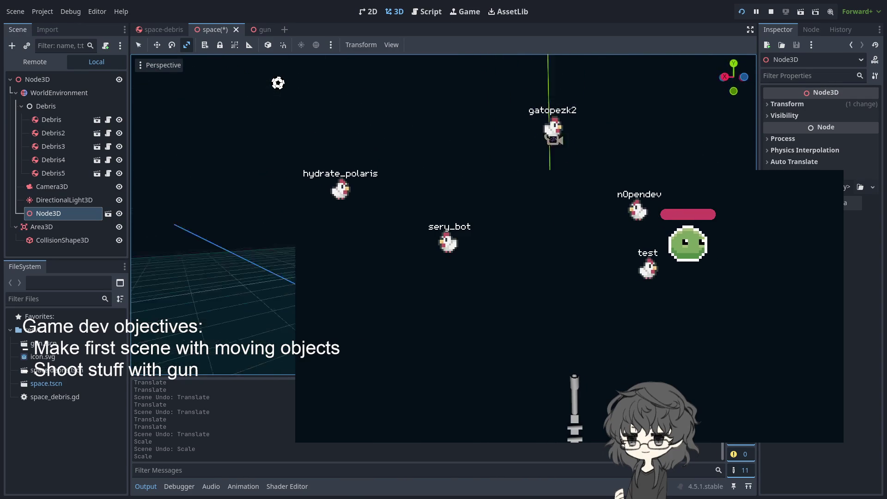
{"action": "left_click_drag", "start_coordinate": [443, 111], "coordinate": [413, 101]}
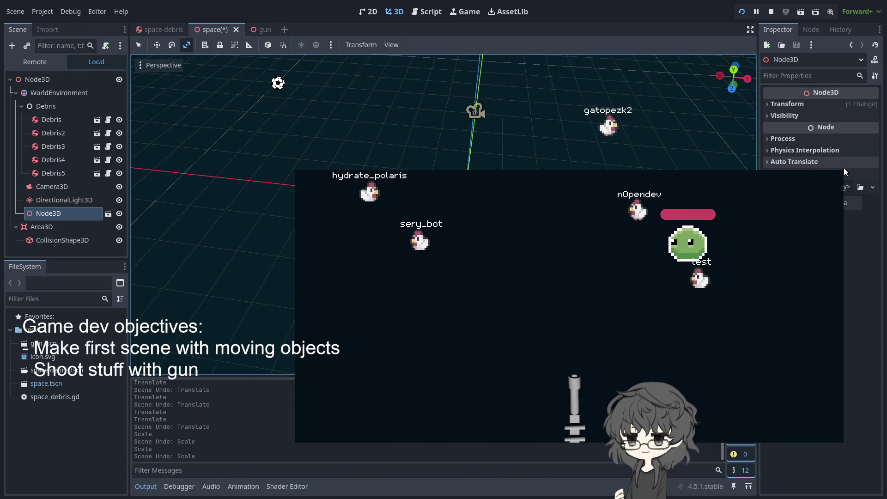
{"action": "left_click", "coordinate": [41, 227]}
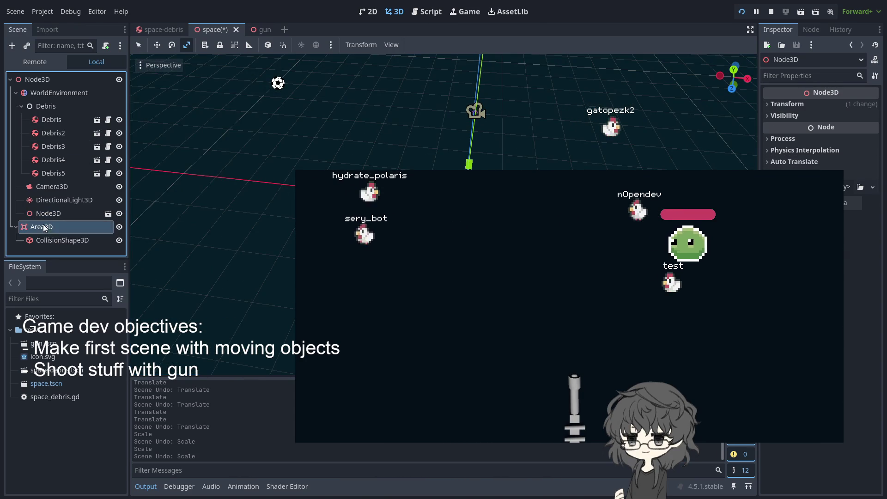
{"action": "left_click", "coordinate": [48, 213]}
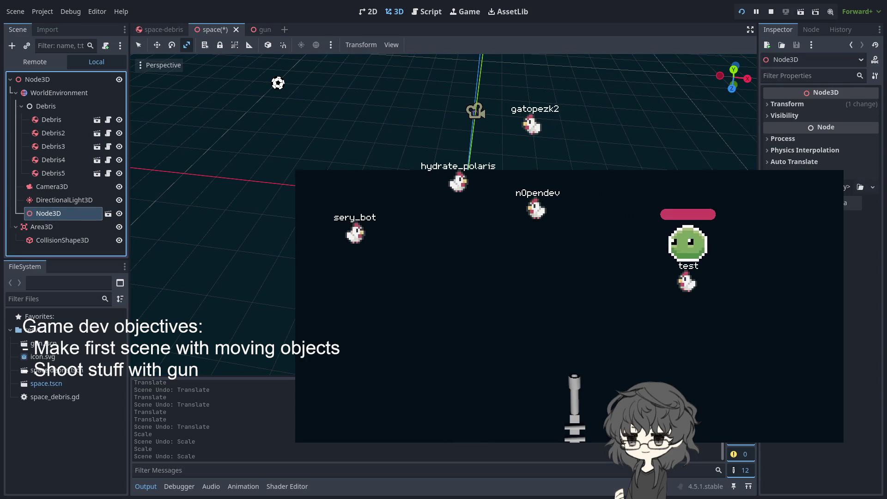
Rename the gun node to Gun and set its Transform scale to 0.5.
{"action": "type", "text": "Gun"}
{"action": "key", "text": "Return"}
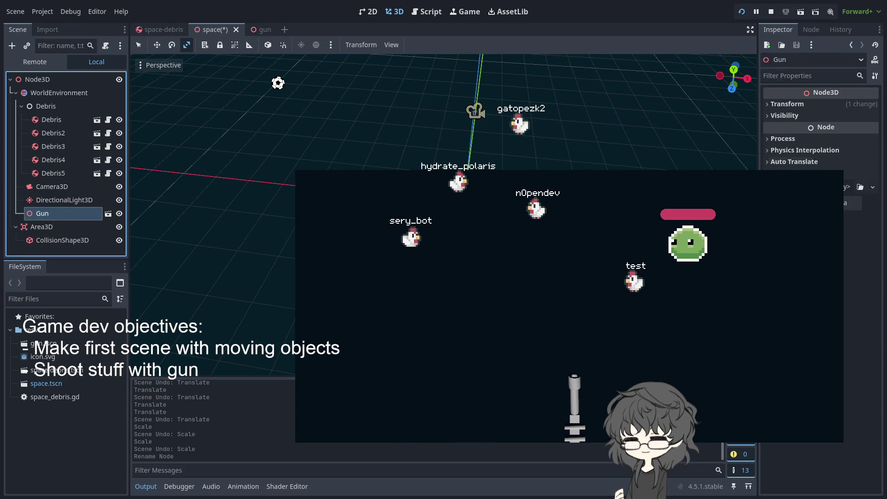
{"action": "left_click", "coordinate": [799, 108]}
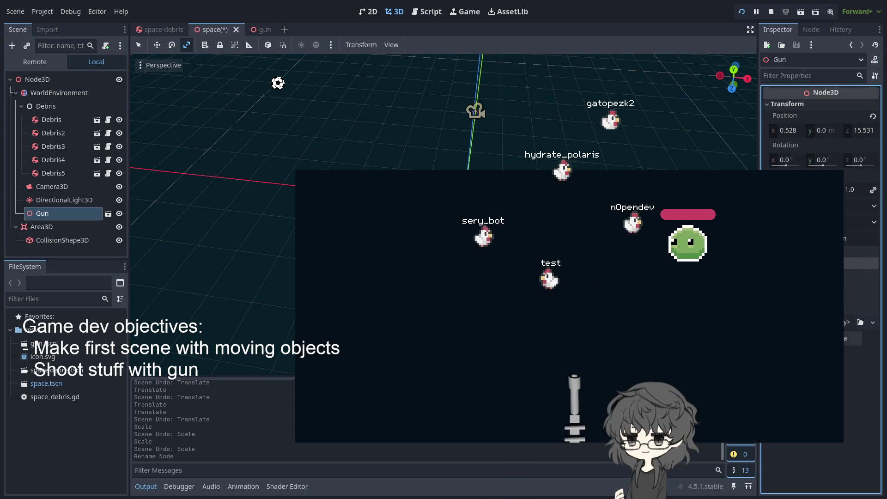
{"action": "type", "text": "0.5"}
{"action": "key", "text": "Return"}
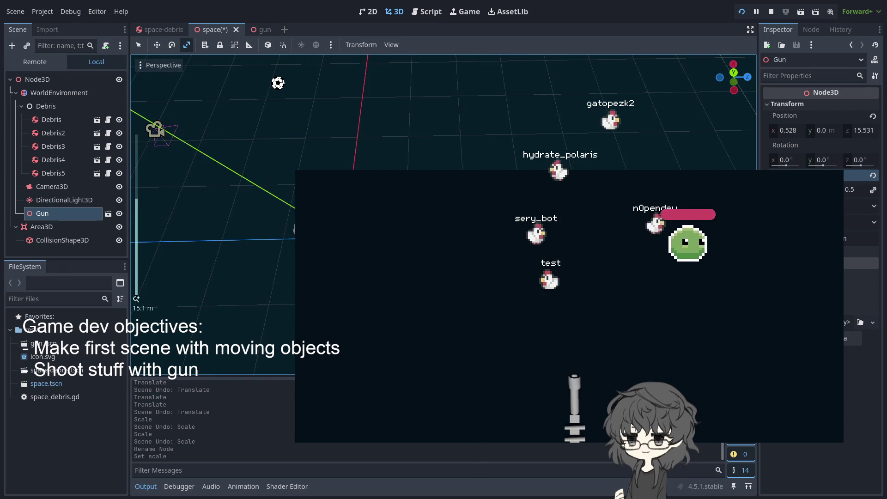
Undo an accidental resize, move Gun's Z from 15.531 to 12.396, and rerun the game.
{"action": "left_click", "coordinate": [59, 187]}
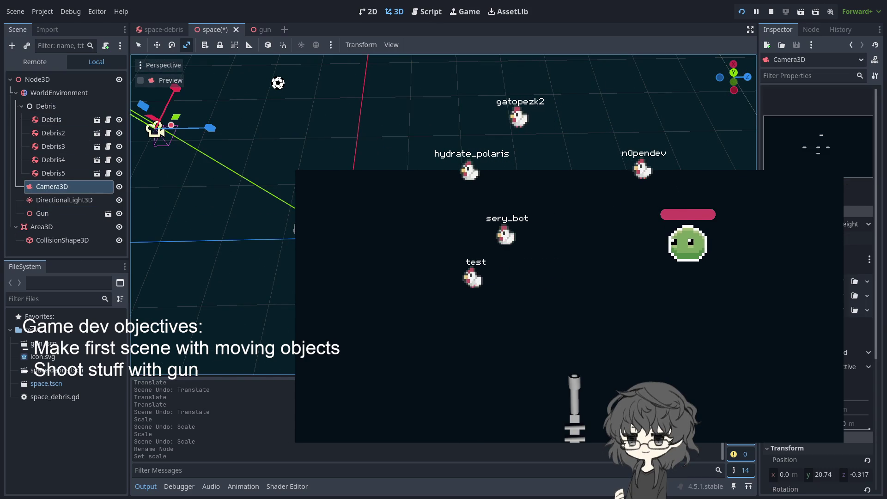
{"action": "left_click", "coordinate": [741, 13]}
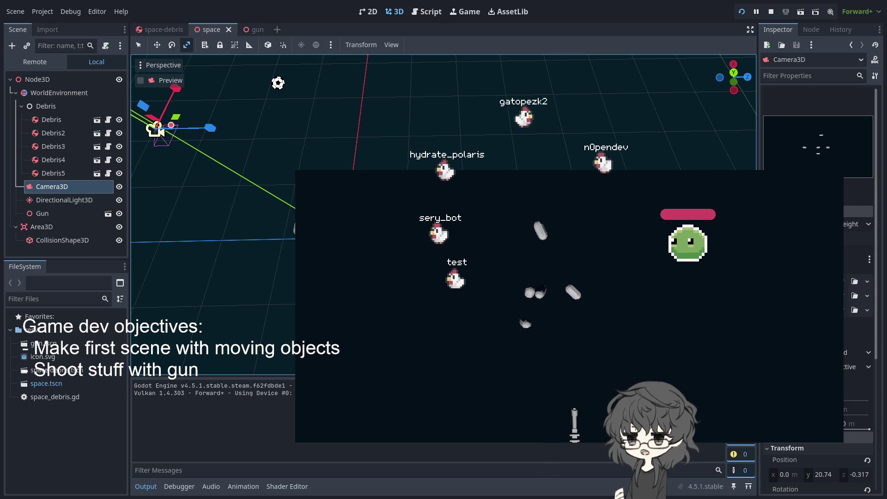
{"action": "left_click", "coordinate": [42, 213]}
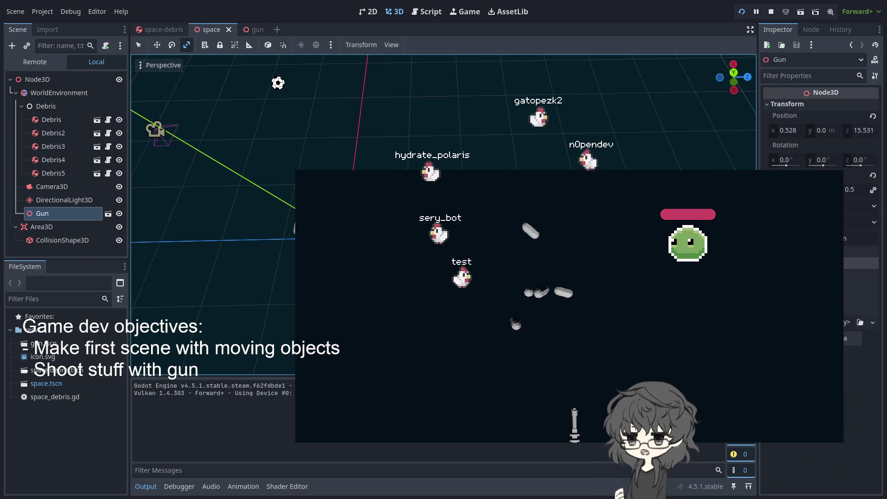
{"action": "key", "text": "ctrl+z"}
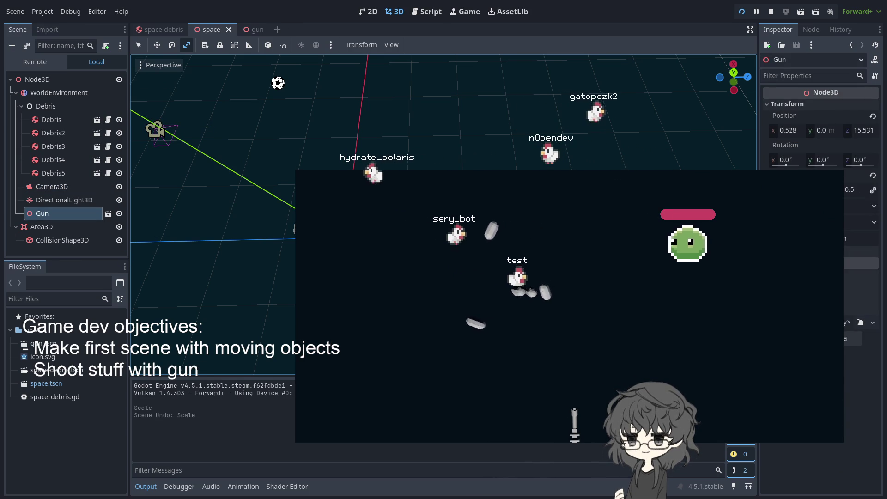
{"action": "left_click", "coordinate": [158, 45]}
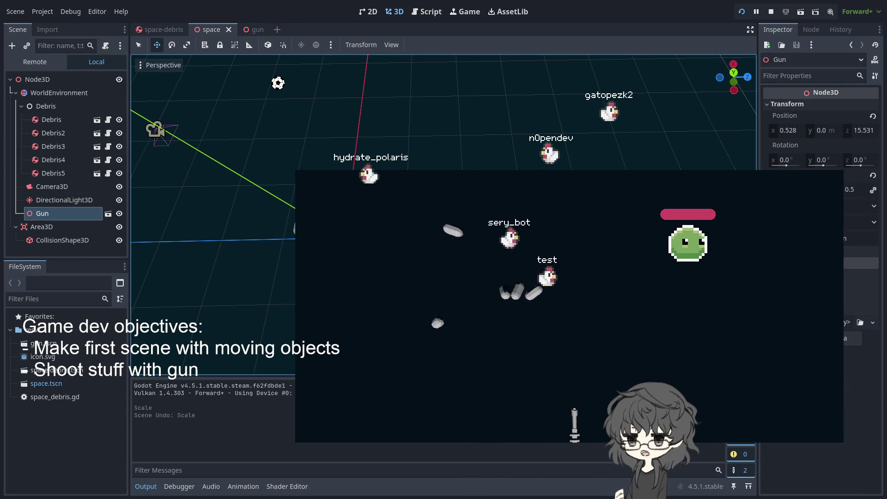
{"action": "left_click_drag", "start_coordinate": [614, 166], "coordinate": [617, 160]}
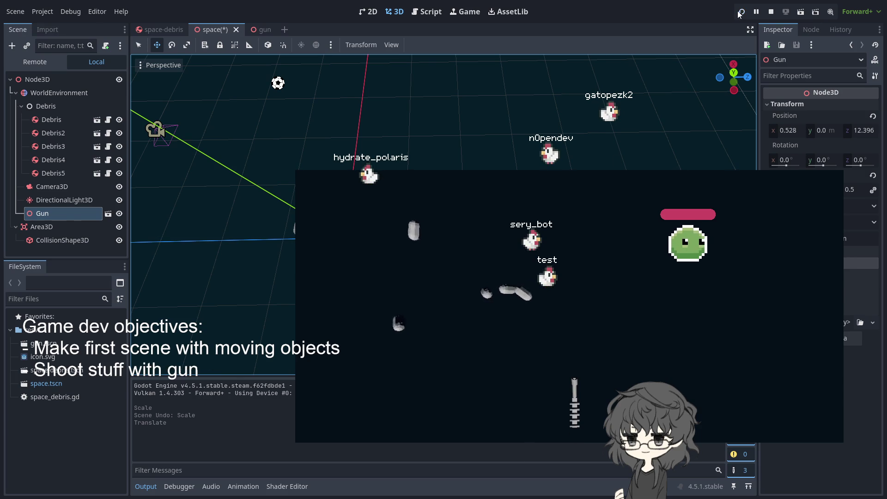
{"action": "left_click", "coordinate": [741, 13]}
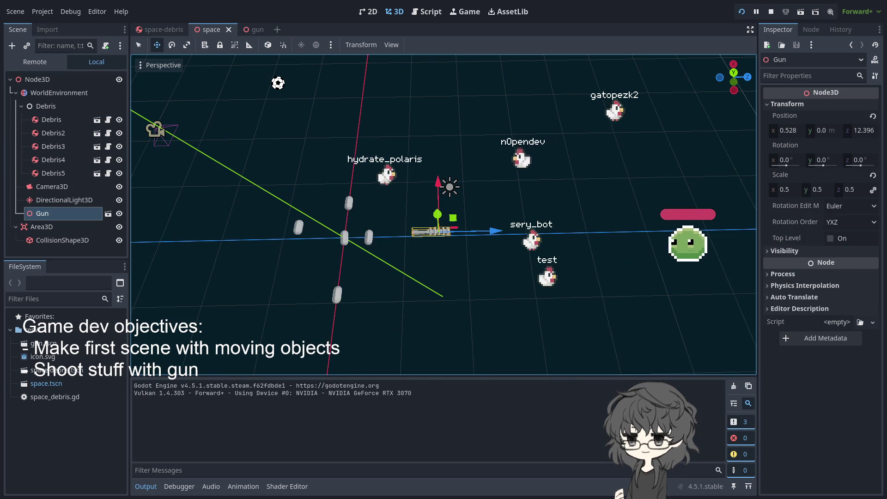
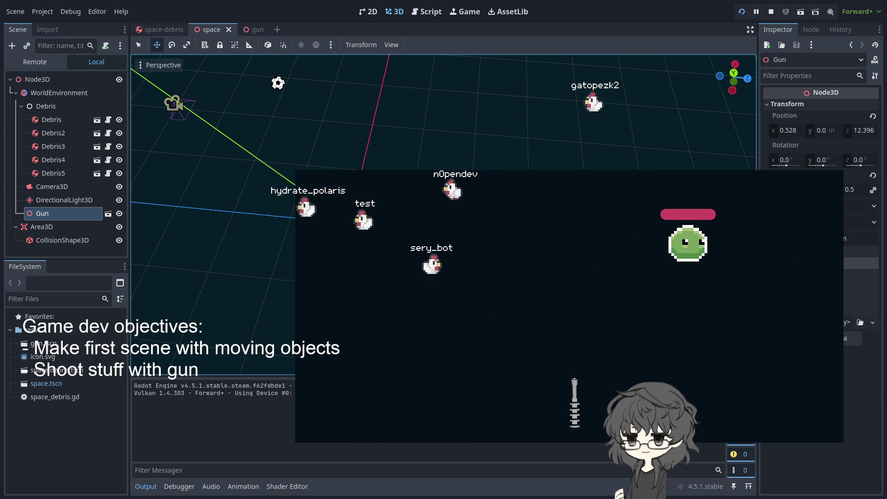
Switch to the gun scene and snap its view to the side orthographic angle.
{"action": "left_click_drag", "start_coordinate": [324, 116], "coordinate": [259, 56]}
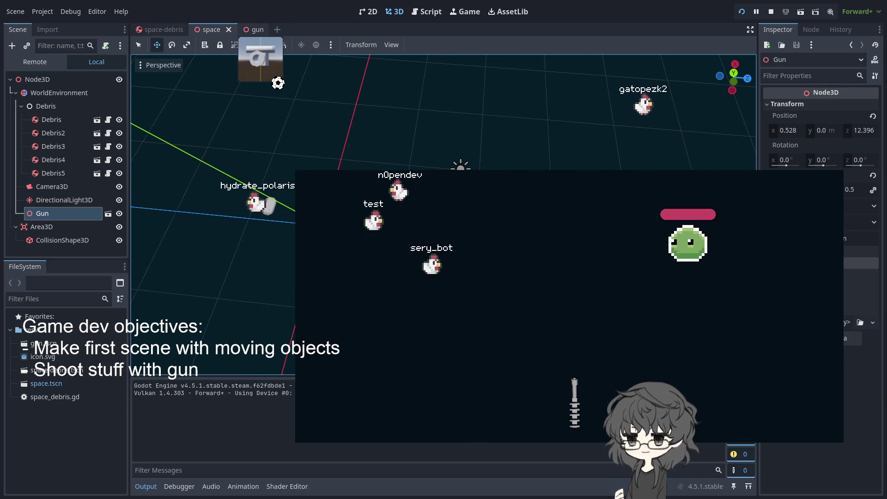
{"action": "left_click", "coordinate": [254, 29]}
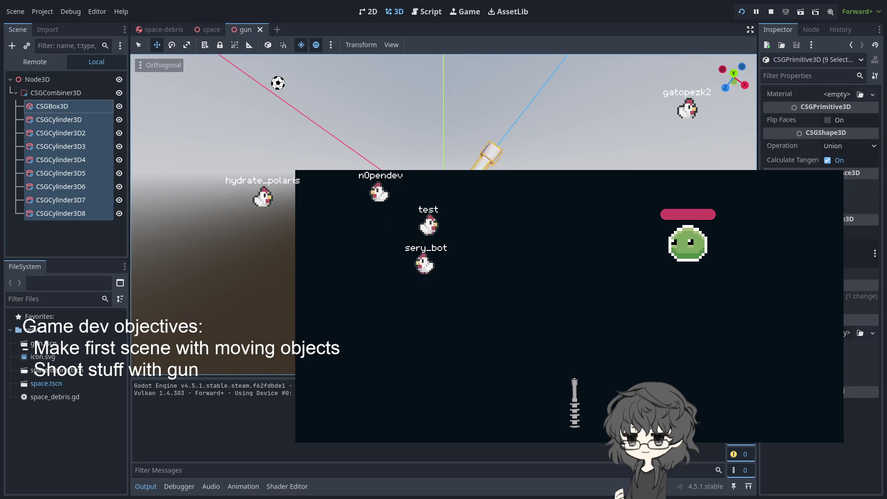
{"action": "key", "text": "KP_3"}
Shift the gun's CSG box and cylinder parts slightly along one axis, then relaunch the game.
{"action": "key", "text": "g"}
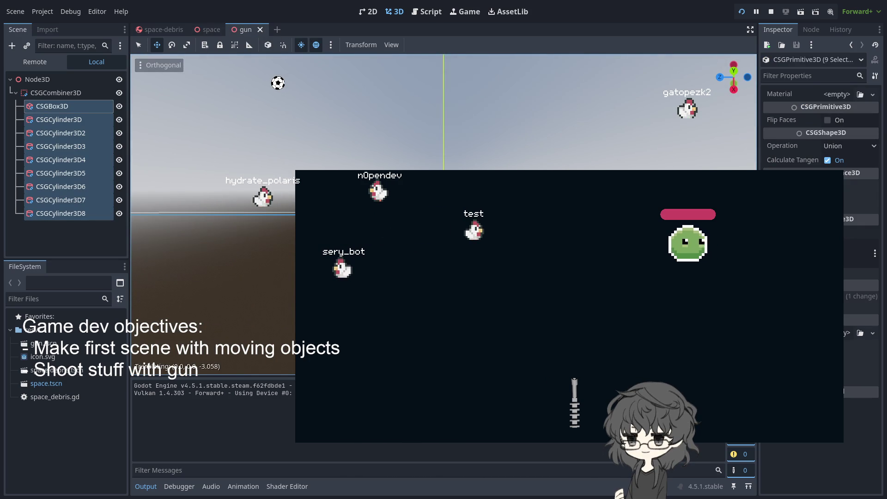
{"action": "key", "text": "Return"}
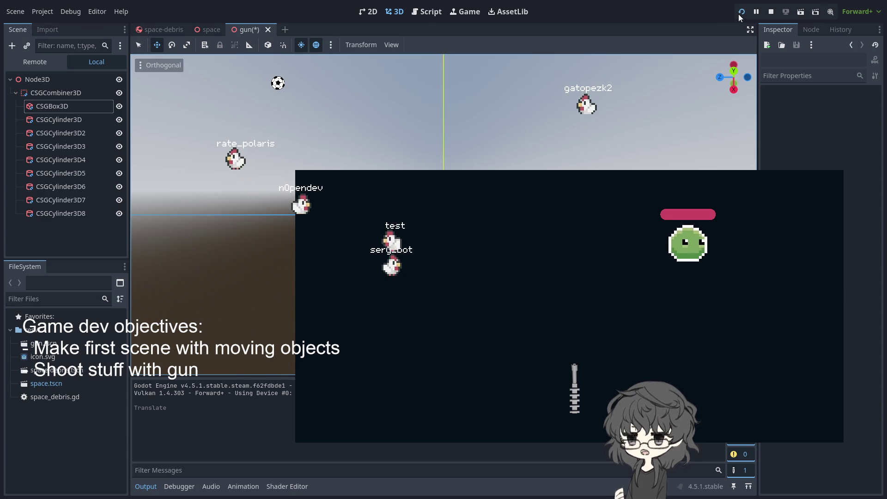
{"action": "left_click", "coordinate": [739, 13]}
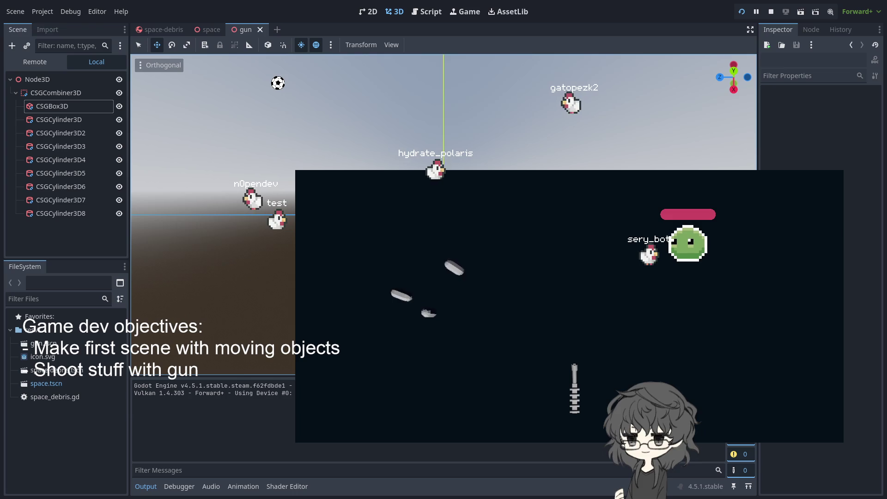
Rename the root Node3D to 'Gun' and attach a new gun.gd script to it.
{"action": "left_click", "coordinate": [54, 84]}
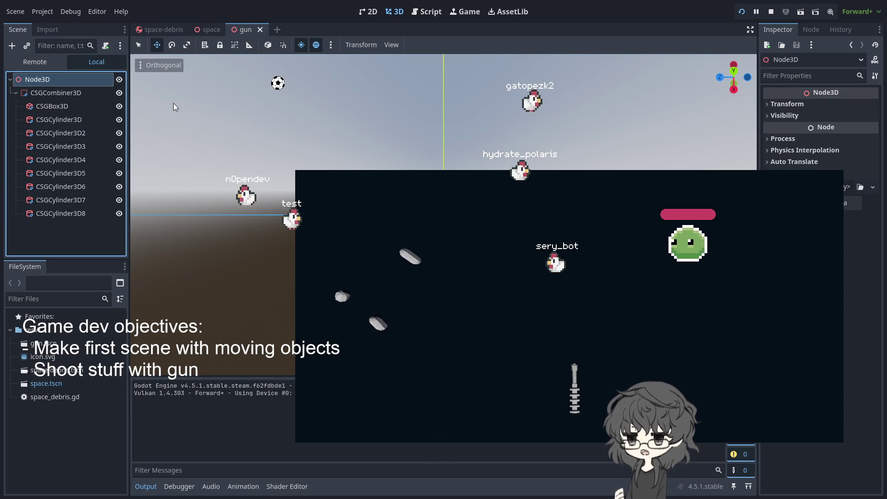
{"action": "key", "text": "F2"}
{"action": "type", "text": "Gun"}
{"action": "key", "text": "Return"}
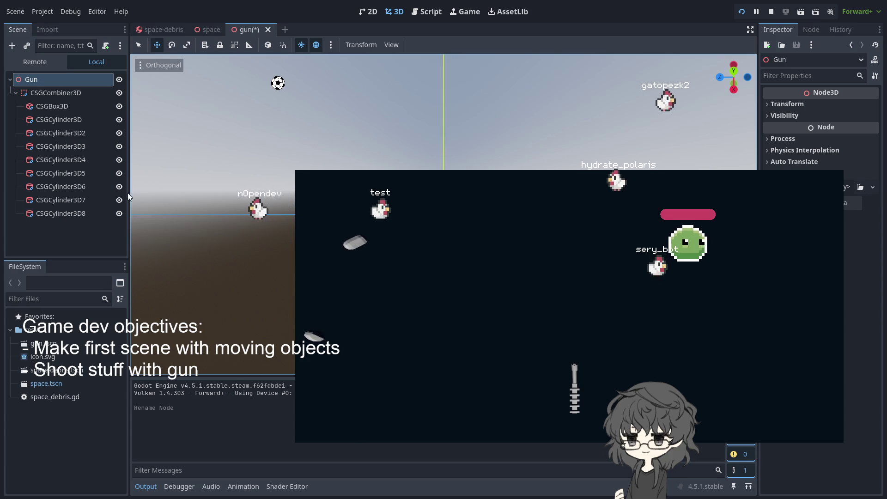
{"action": "key", "text": "Return"}
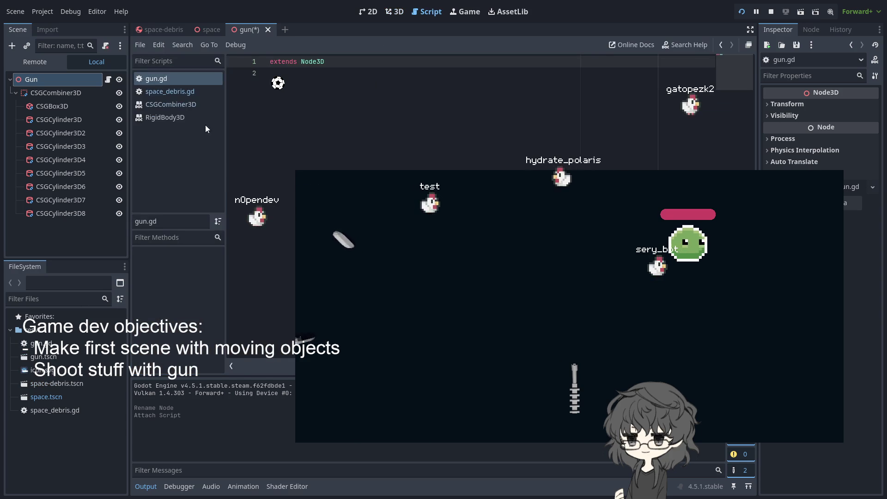
Add a new line 3 in gun.gd and start typing an input-handling function name.
{"action": "left_click", "coordinate": [361, 84]}
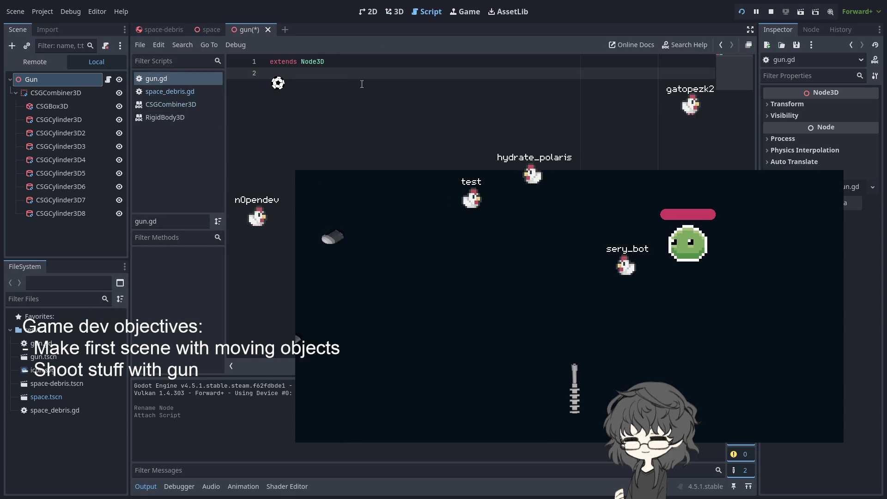
{"action": "key", "text": "Return"}
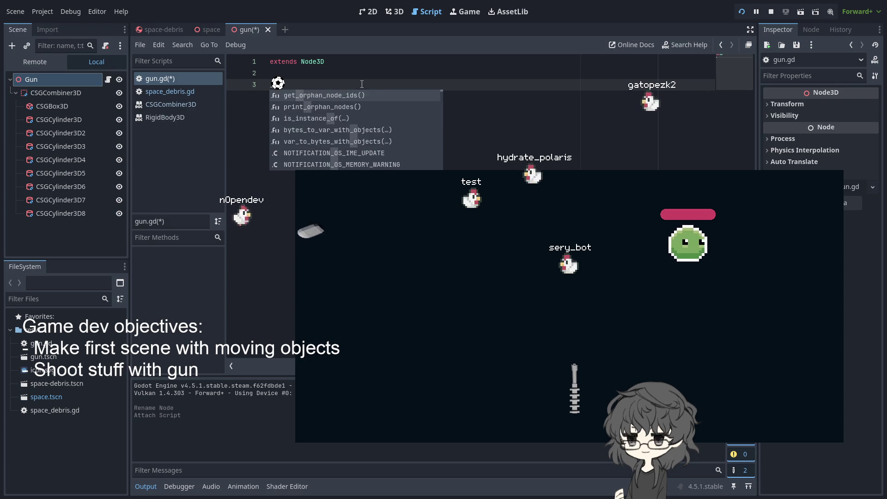
{"action": "type", "text": "o"}
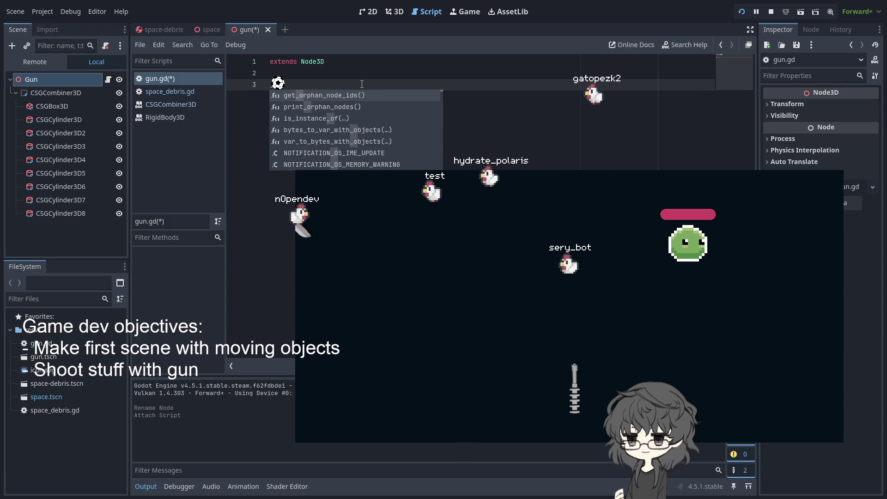
{"action": "type", "text": "n"}
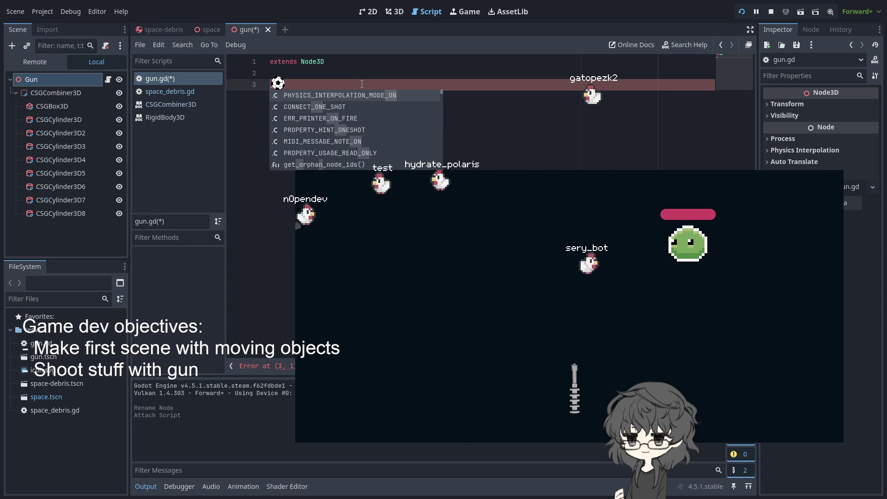
{"action": "type", "text": "_"}
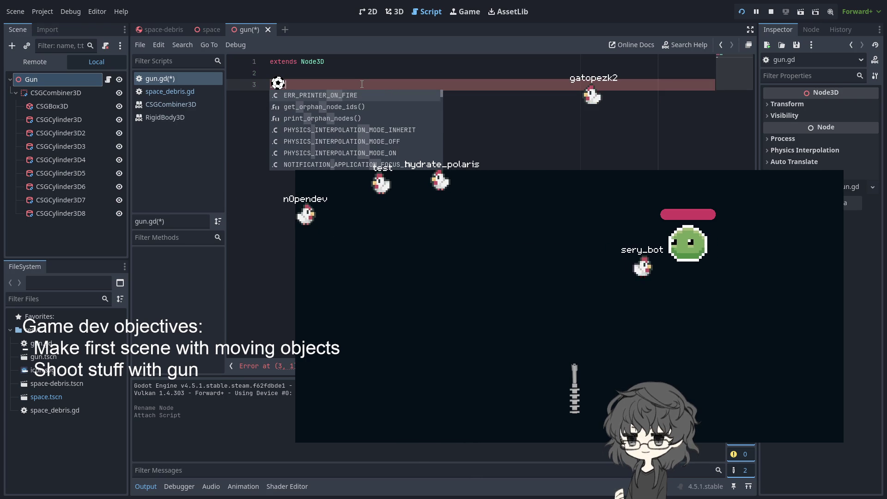
{"action": "type", "text": "p"}
{"action": "key", "text": "BackSpace"}
{"action": "type", "text": "inpu"}
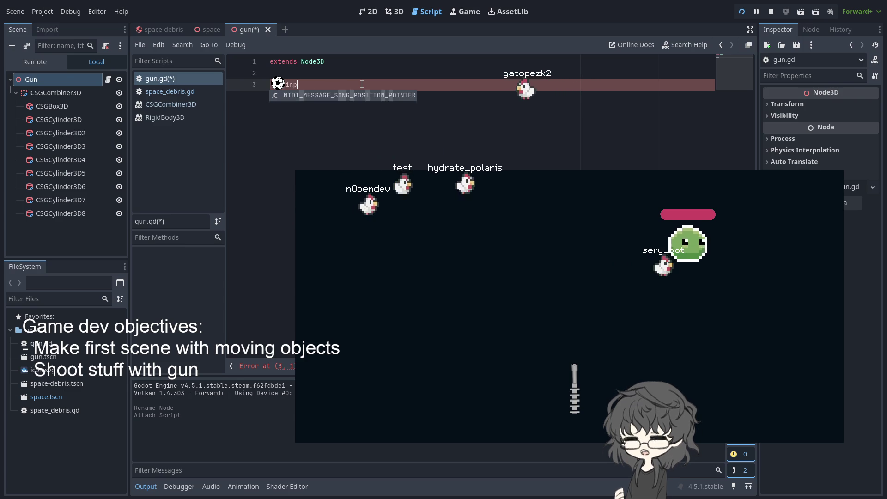
{"action": "key", "text": "ctrl+z"}
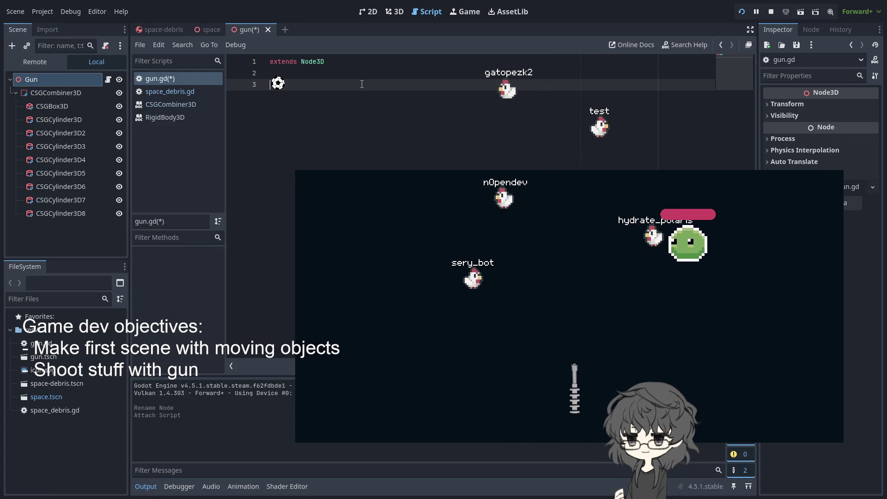
Pick _unhandled_input(event: InputEvent) -> void from the underscore method suggestions on line 3.
{"action": "type", "text": "gu"}
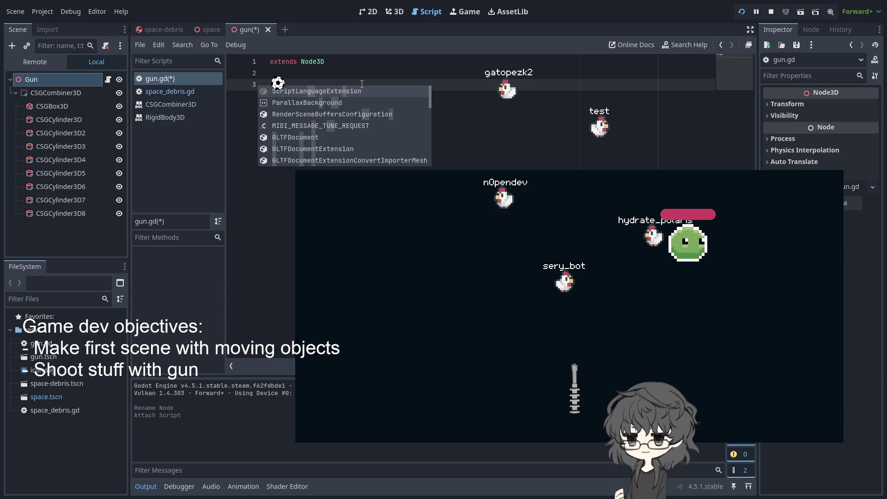
{"action": "key", "text": "BackSpace"}
{"action": "type", "text": "_pro"}
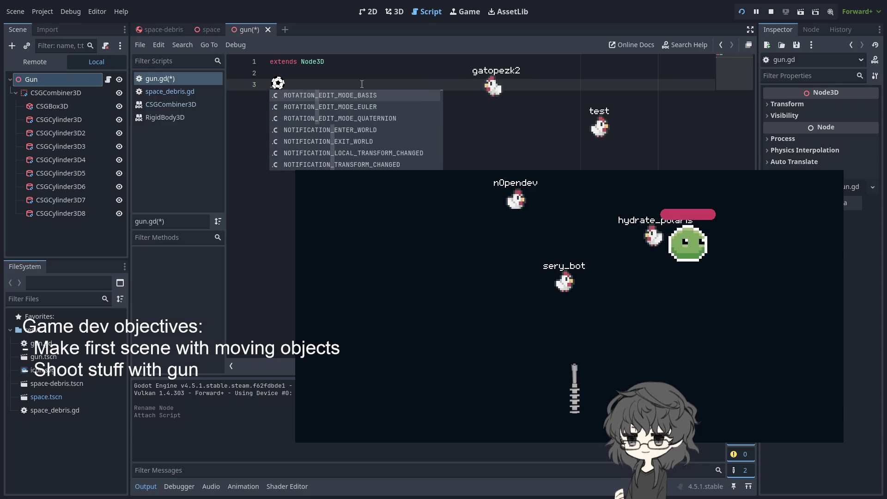
{"action": "key", "text": "BackSpace"}
{"action": "key", "text": "BackSpace"}
{"action": "key", "text": "BackSpace"}
{"action": "type", "text": "func _pr"}
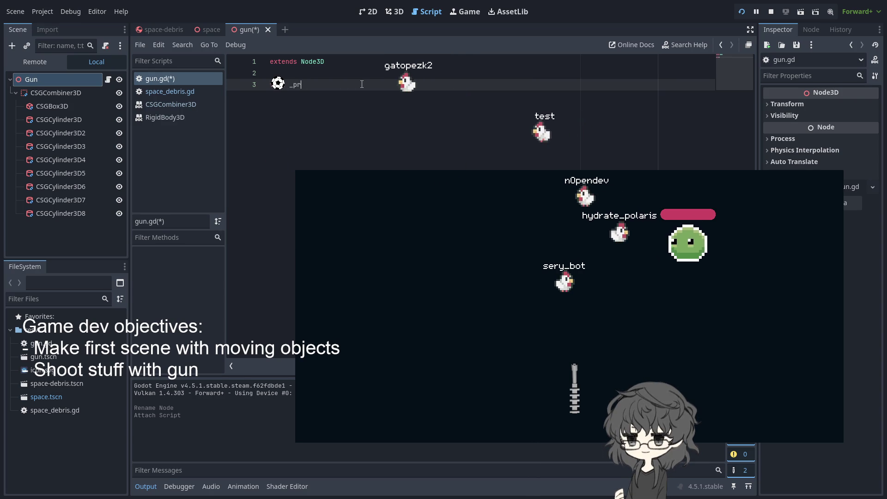
{"action": "key", "text": "BackSpace"}
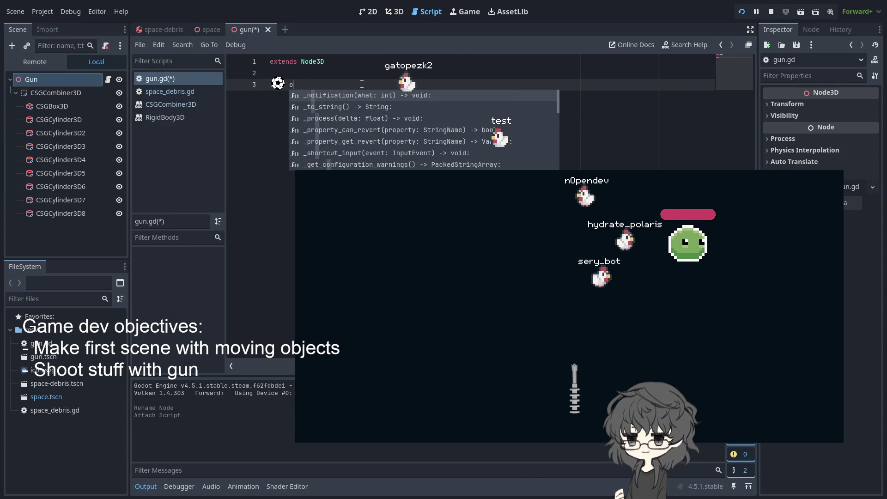
{"action": "type", "text": "_on_"}
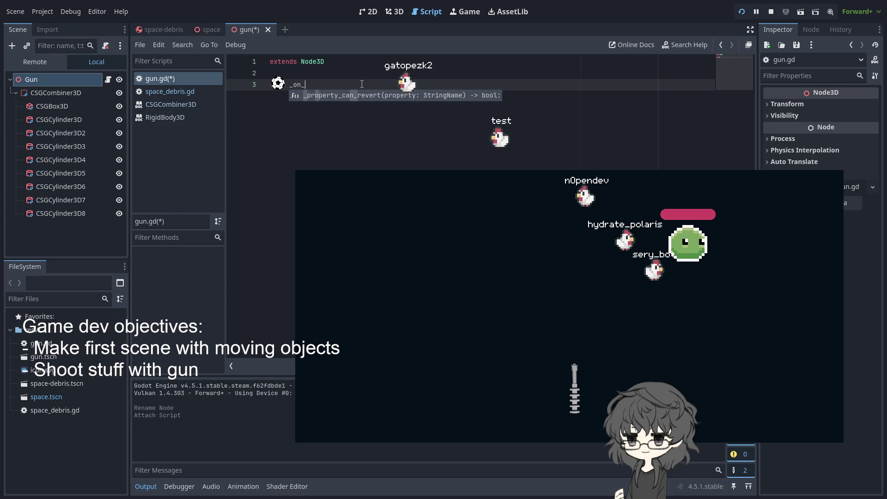
{"action": "type", "text": "io"}
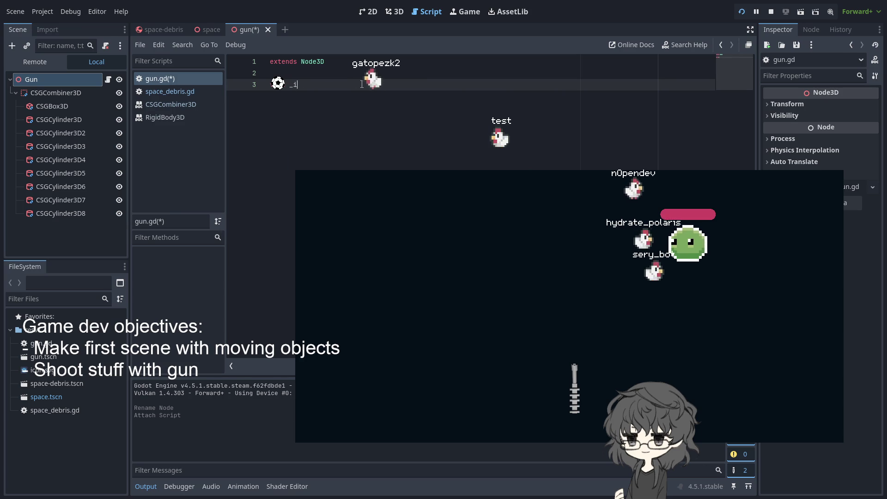
{"action": "key", "text": "BackSpace"}
{"action": "key", "text": "BackSpace"}
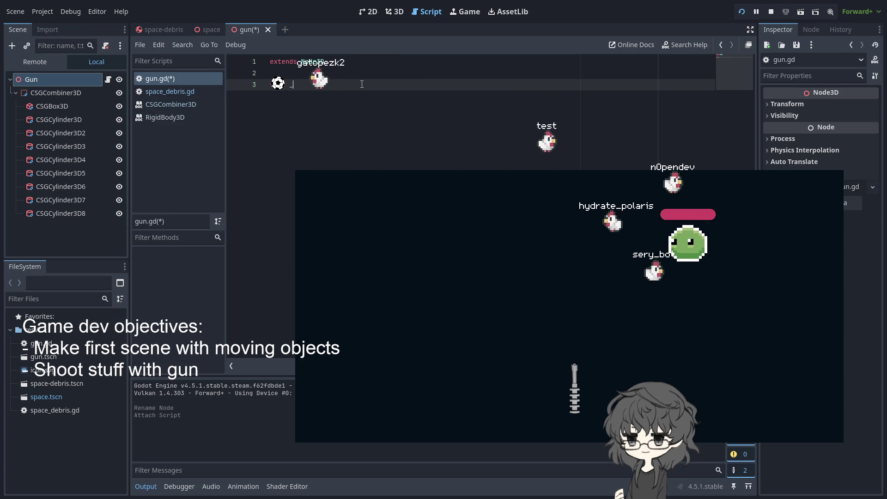
{"action": "type", "text": "o"}
{"action": "key", "text": "BackSpace"}
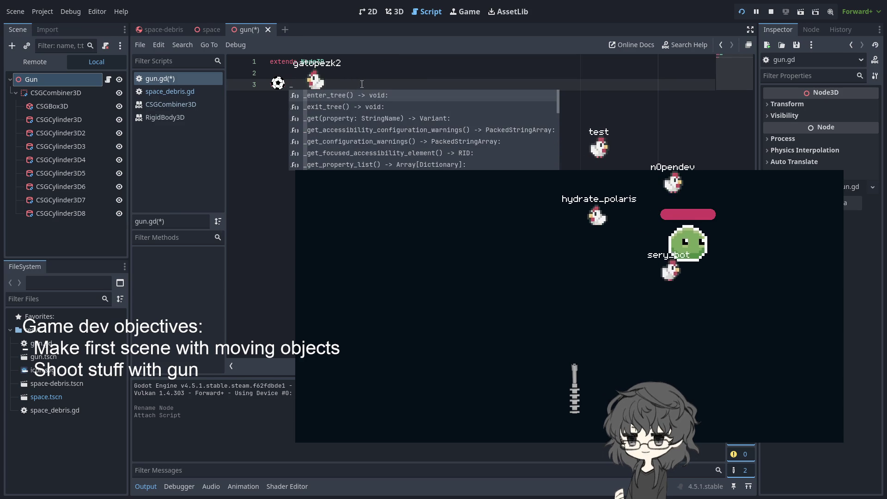
{"action": "scroll", "coordinate": [404, 134], "scroll_direction": "down", "scroll_amount": 3}
{"action": "scroll", "coordinate": [404, 134], "scroll_direction": "down", "scroll_amount": 5}
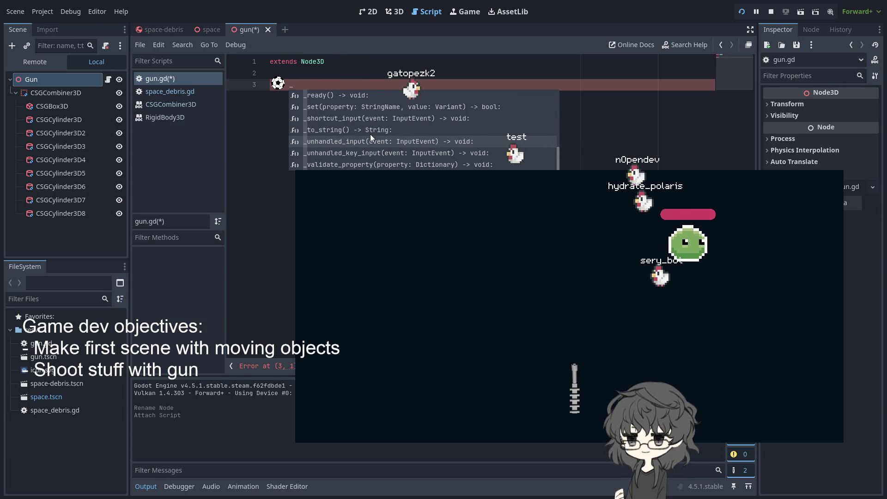
{"action": "left_click", "coordinate": [334, 142]}
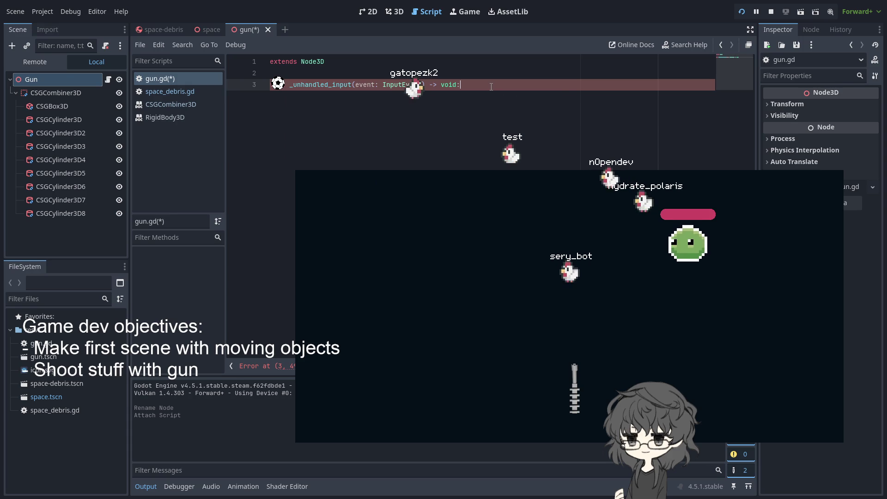
Write print("xd") as the body of _unhandled_input.
{"action": "key", "text": "Return"}
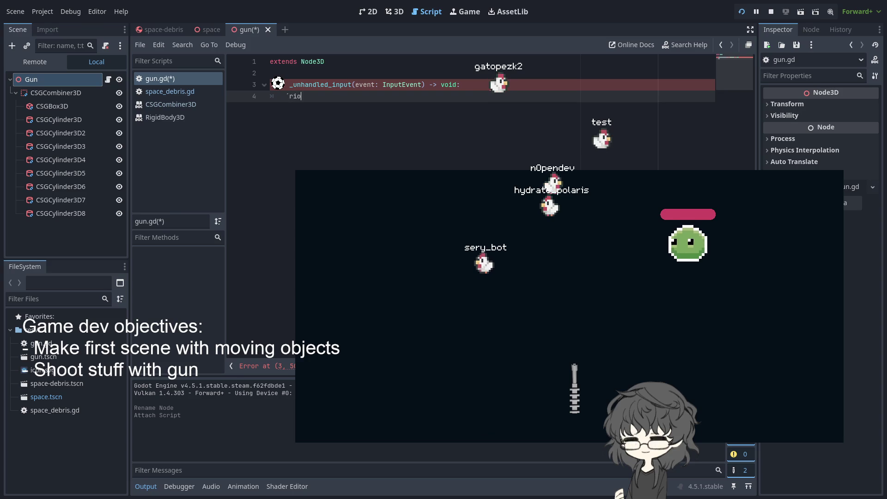
{"action": "type", "text": "prunt"}
{"action": "key", "text": "BackSpace"}
{"action": "key", "text": "BackSpace"}
{"action": "key", "text": "BackSpace"}
{"action": "type", "text": "int"}
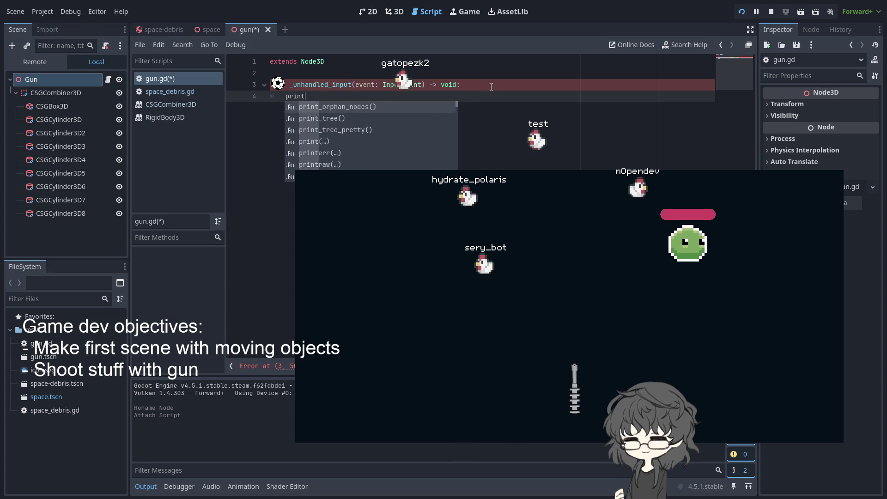
{"action": "key", "text": "Return"}
{"action": "type", "text": "\"xd"}
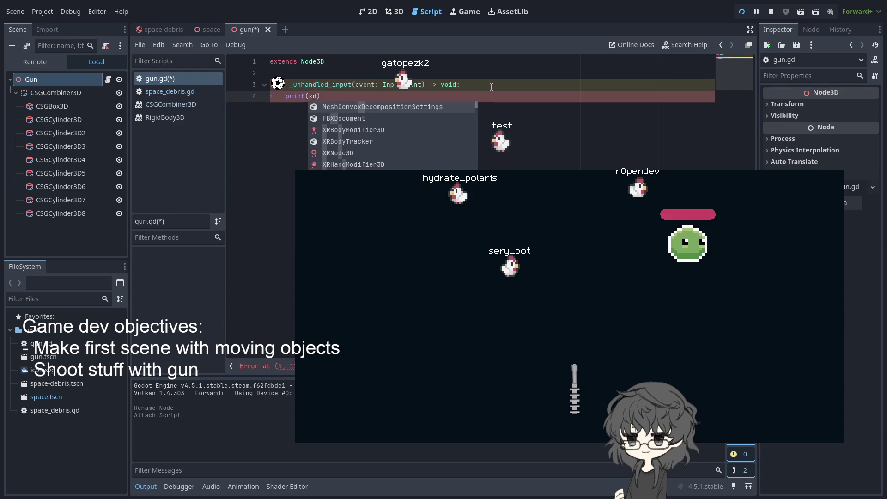
Save gun.gd and rerun the game so xd lines fill the output.
{"action": "key", "text": "ctrl+s"}
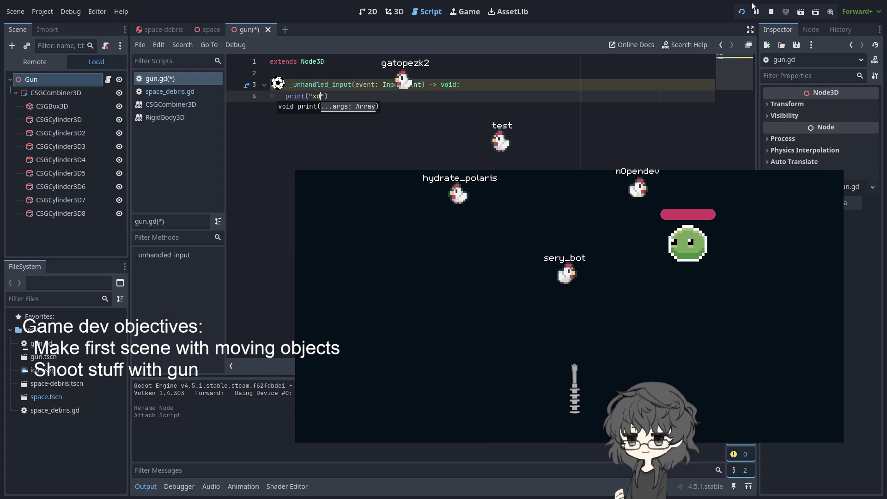
{"action": "left_click", "coordinate": [742, 11]}
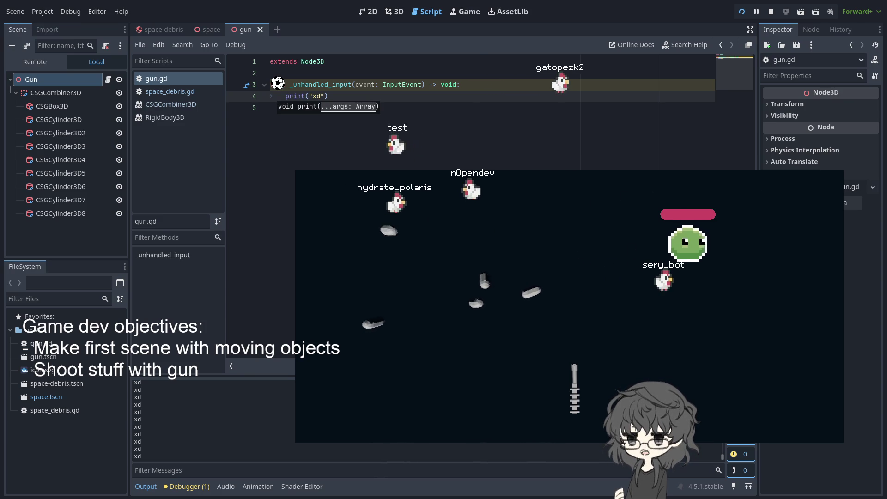
{"action": "left_click", "coordinate": [769, 13]}
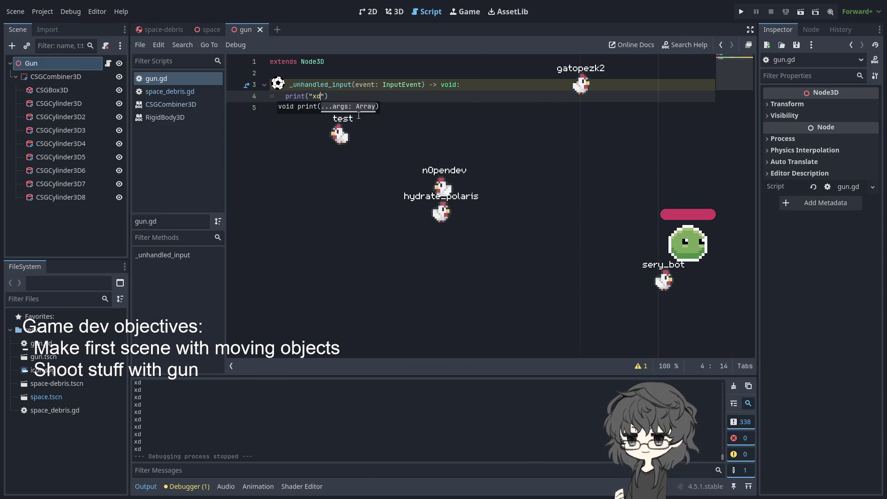
Replace print("xd") with an 'if event is InputEventMouseMotion:' check.
{"action": "left_click_drag", "start_coordinate": [250, 84], "coordinate": [249, 91]}
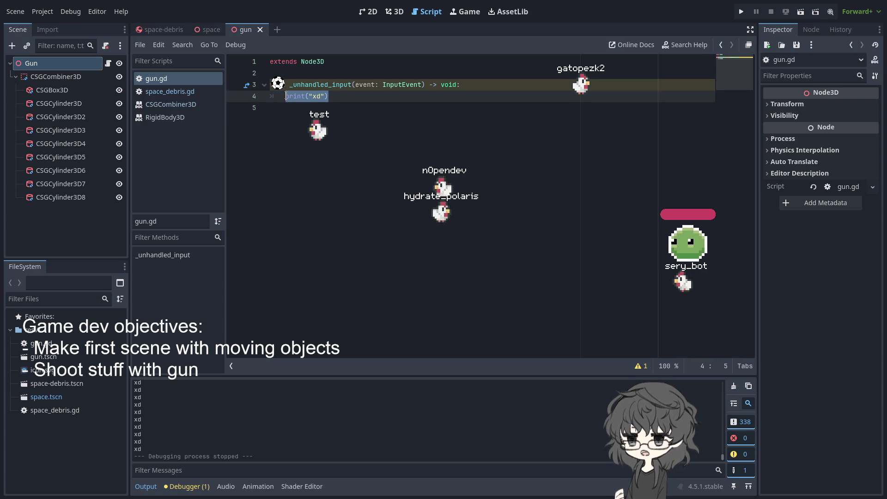
{"action": "left_click", "coordinate": [286, 96]}
{"action": "key", "text": "shift+End"}
{"action": "key", "text": "Delete"}
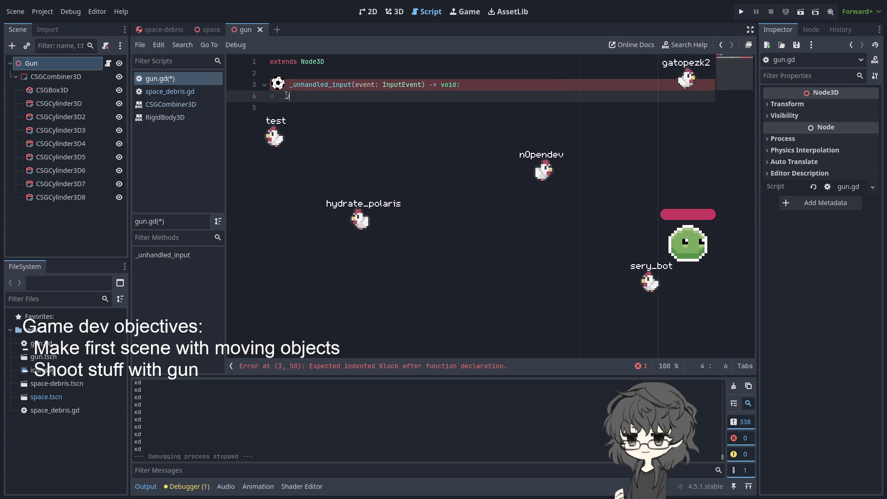
{"action": "type", "text": "u"}
{"action": "key", "text": "BackSpace"}
{"action": "type", "text": "if eve"}
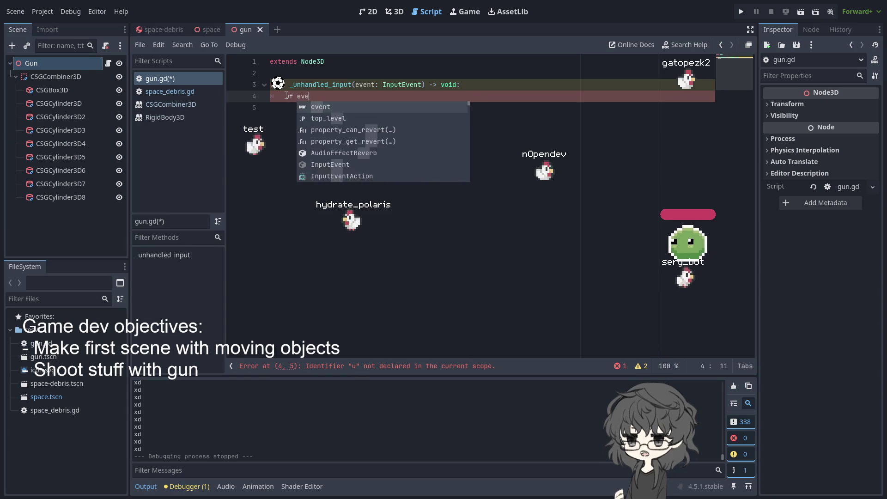
{"action": "type", "text": "nt is Mou"}
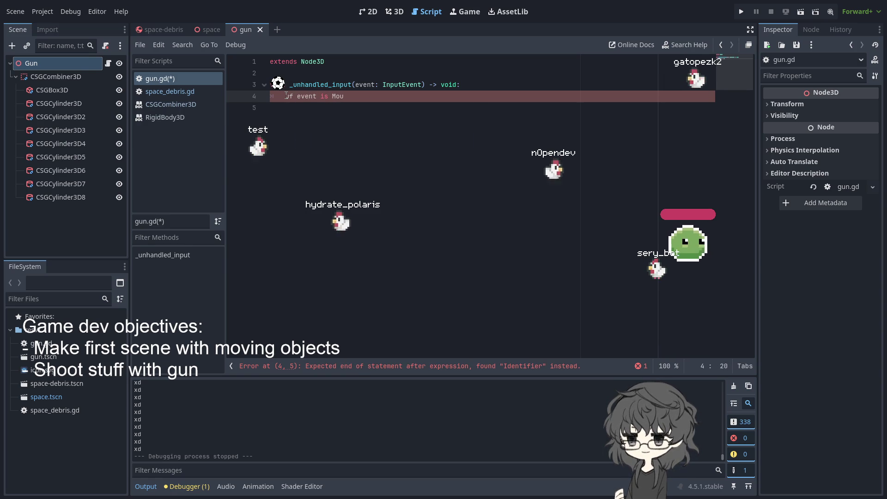
{"action": "key", "text": "BackSpace"}
{"action": "key", "text": "BackSpace"}
{"action": "key", "text": "BackSpace"}
{"action": "type", "text": "if eve"}
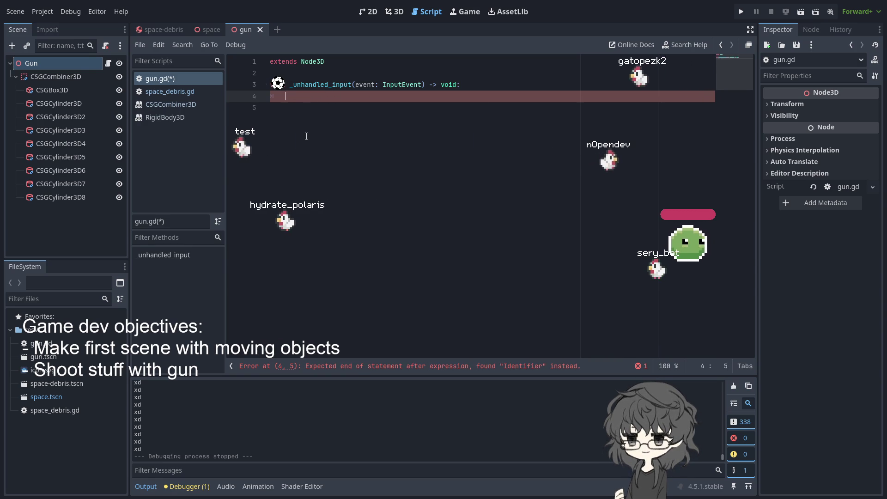
{"action": "type", "text": "nt is "}
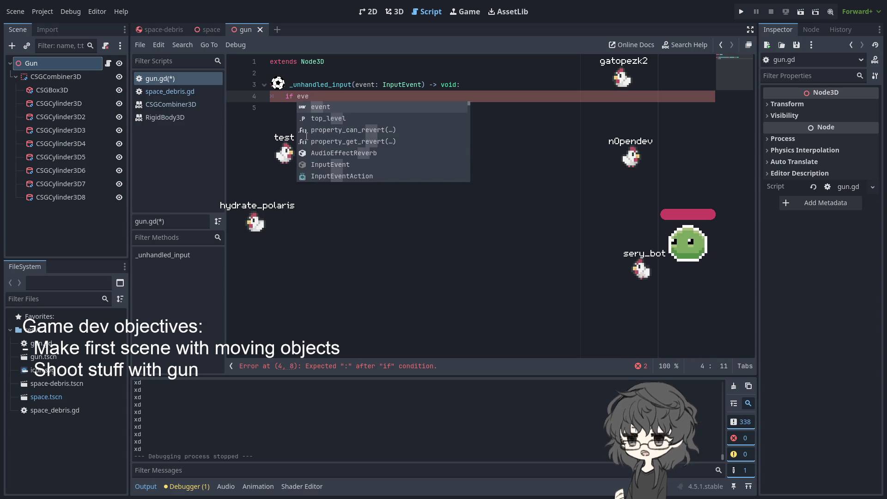
{"action": "type", "text": "MouseI"}
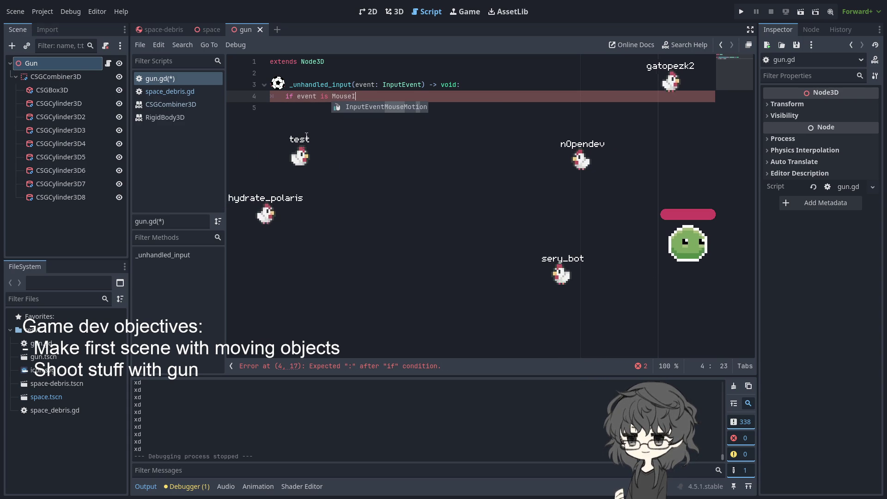
{"action": "key", "text": "Return"}
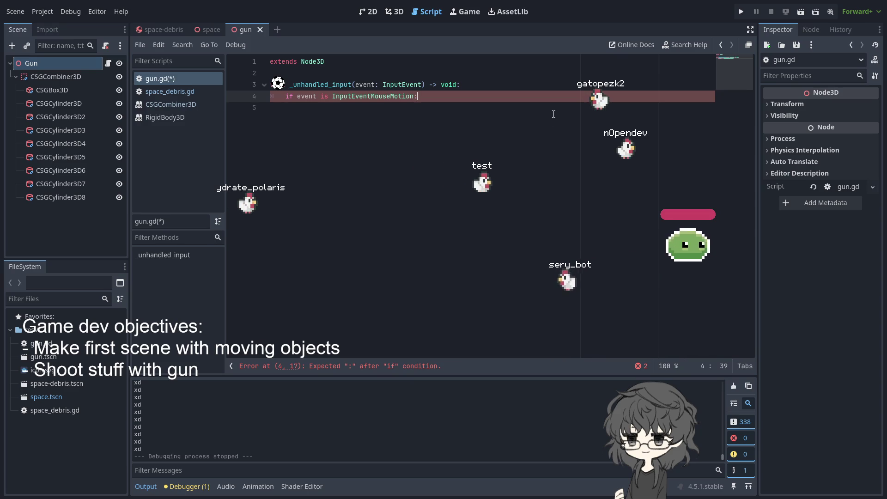
Print "xd" on the indented line inside the check and run the project.
{"action": "key", "text": "Return"}
{"action": "key", "text": "BackSpace"}
{"action": "key", "text": "BackSpace"}
{"action": "type", "text": "int"}
{"action": "type", "text": "(xd"}
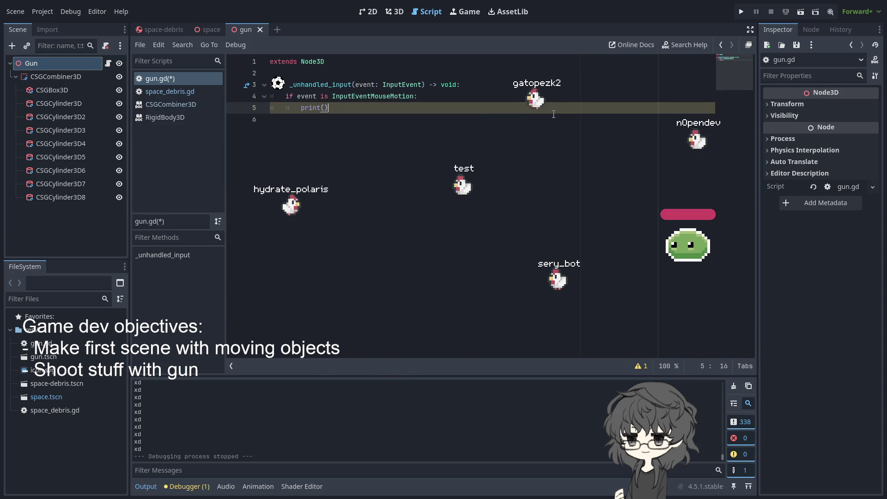
{"action": "key", "text": "BackSpace"}
{"action": "key", "text": "BackSpace"}
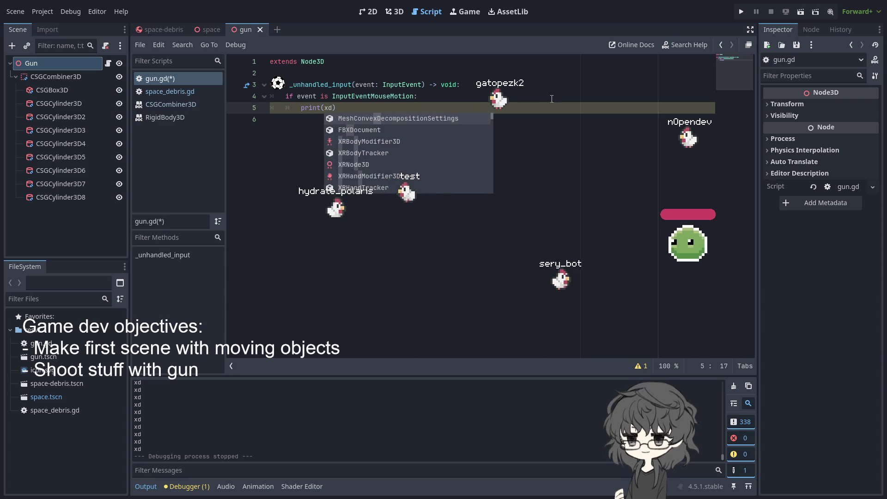
{"action": "type", "text": "X"}
{"action": "key", "text": "BackSpace"}
{"action": "type", "text": "\"xd"}
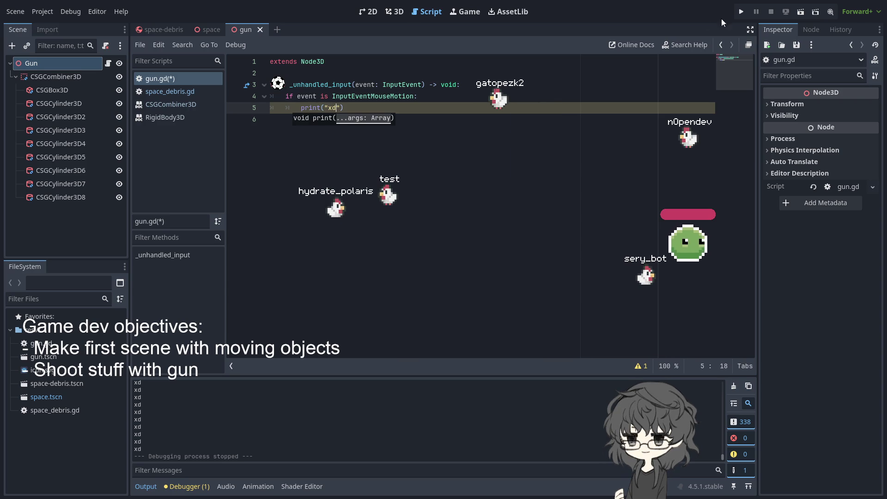
{"action": "type", "text": "xd"}
{"action": "left_click", "coordinate": [741, 12]}
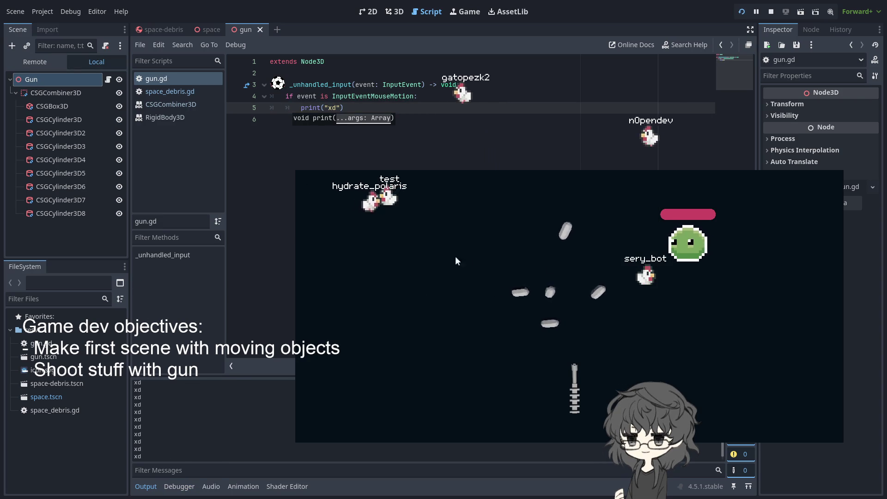
Stop the running game and clear the print statement from line 5.
{"action": "key", "text": "F8"}
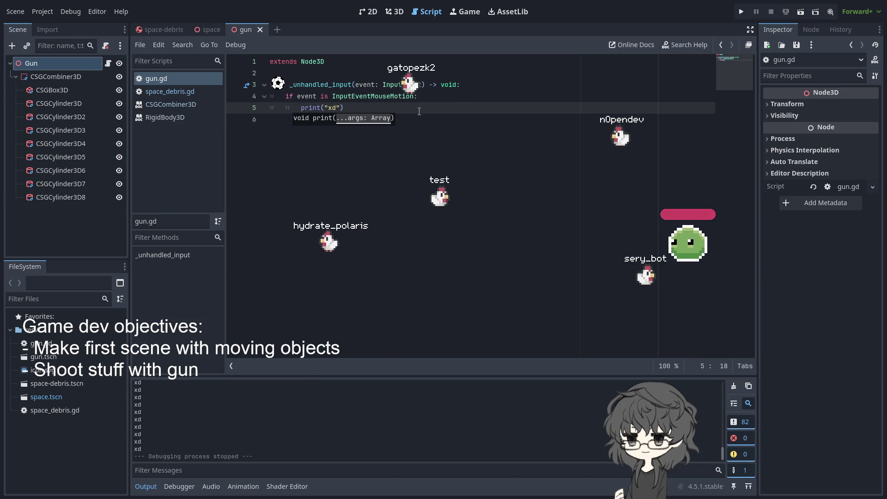
{"action": "key", "text": "BackSpace"}
{"action": "key", "text": "BackSpace"}
{"action": "key", "text": "BackSpace"}
{"action": "key", "text": "Tab"}
{"action": "key", "text": "Tab"}
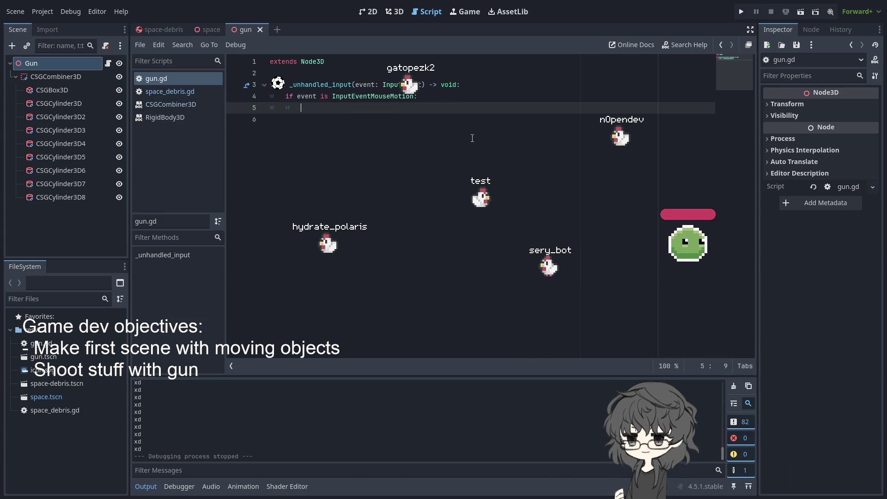
Try a look_at call on line 5, then delete it, leaving the check empty.
{"action": "type", "text": "global_l"}
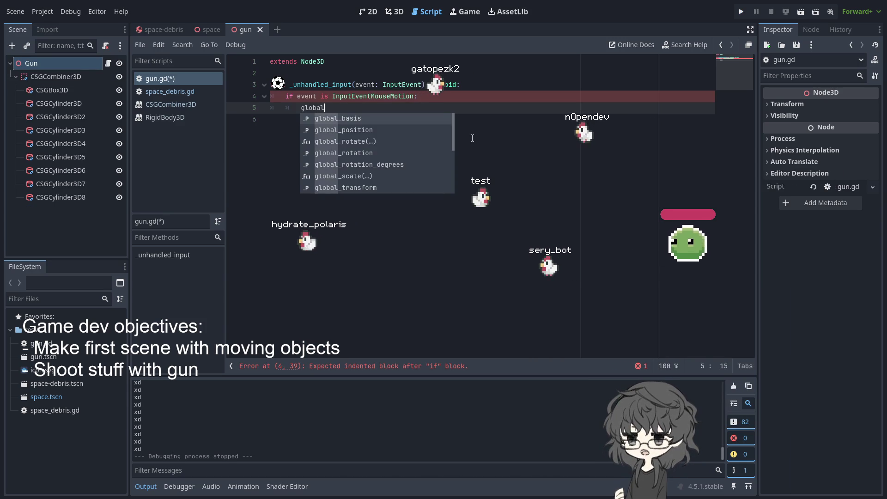
{"action": "key", "text": "BackSpace"}
{"action": "key", "text": "BackSpace"}
{"action": "key", "text": "BackSpace"}
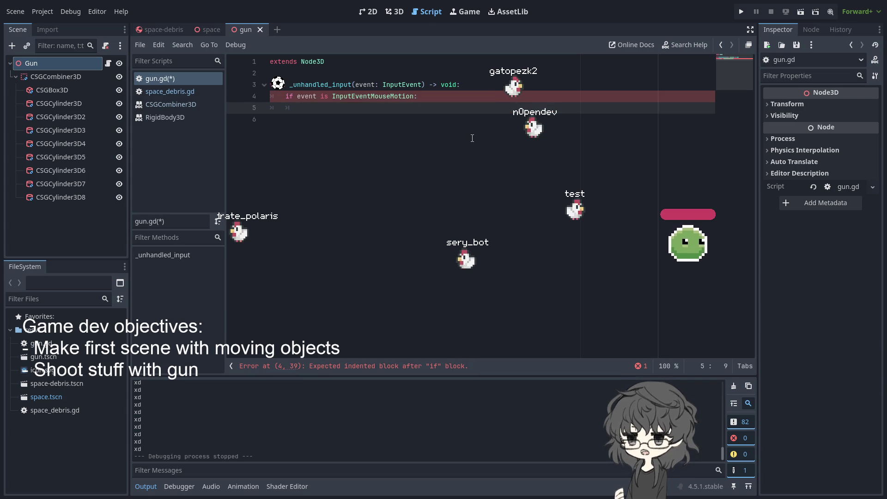
{"action": "type", "text": "loo"}
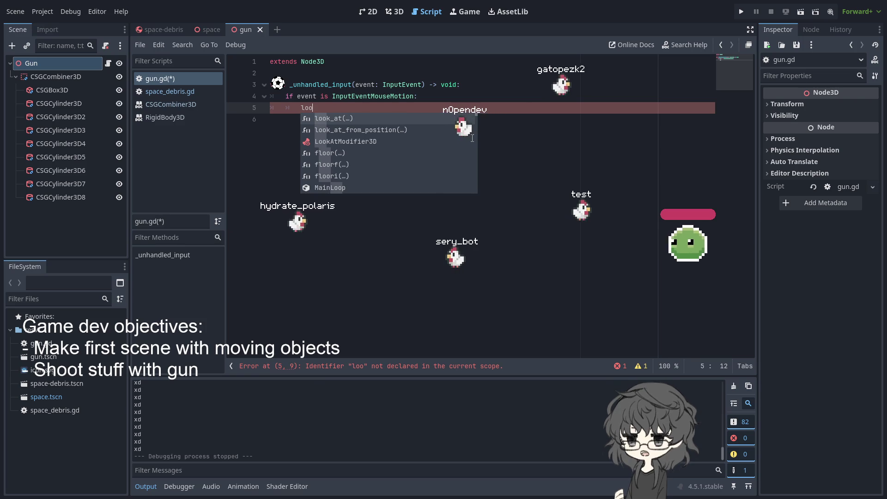
{"action": "key", "text": "Return"}
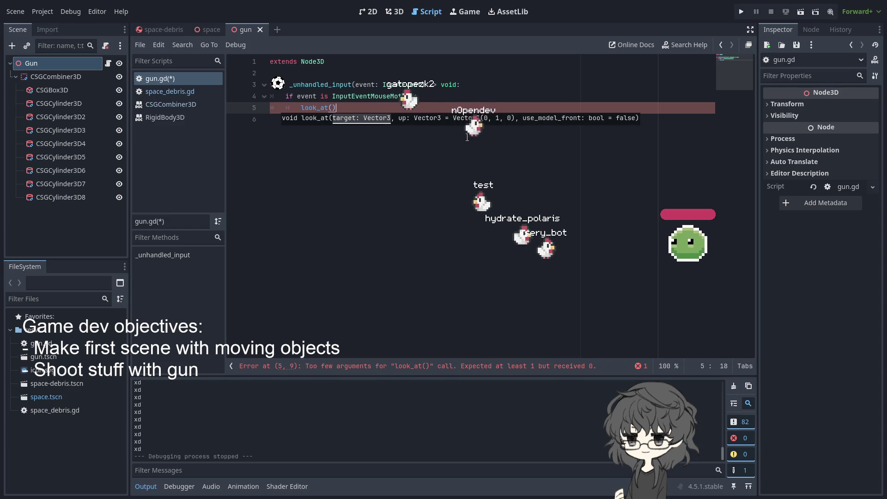
{"action": "key", "text": "BackSpace"}
{"action": "key", "text": "BackSpace"}
{"action": "key", "text": "BackSpace"}
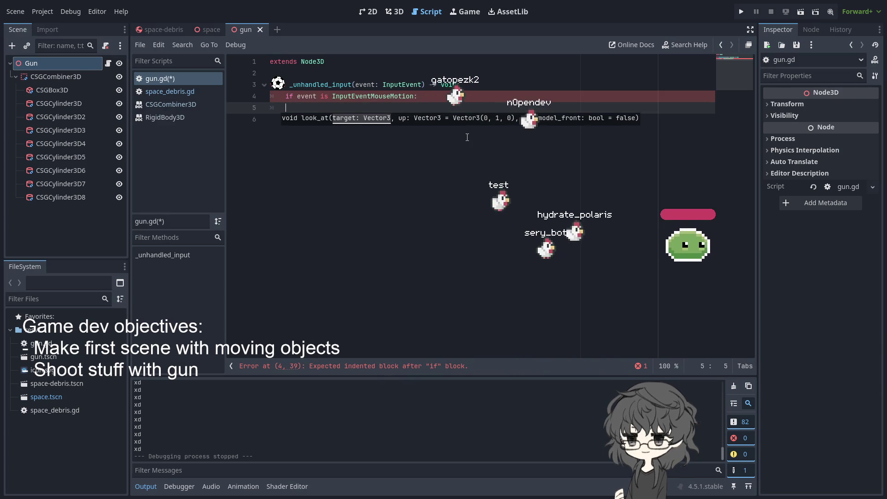
{"action": "type", "text": "glo"}
Start a global_rotate() call on the indented line 5 inside the mouse-motion check.
{"action": "key", "text": "Tab"}
{"action": "type", "text": "global"}
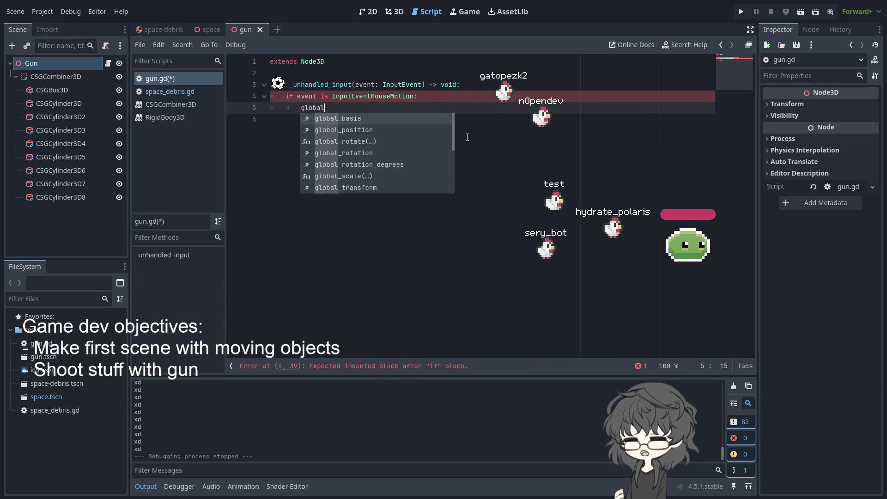
{"action": "type", "text": "_tr"}
{"action": "key", "text": "BackSpace"}
{"action": "key", "text": "BackSpace"}
{"action": "type", "text": "ro"}
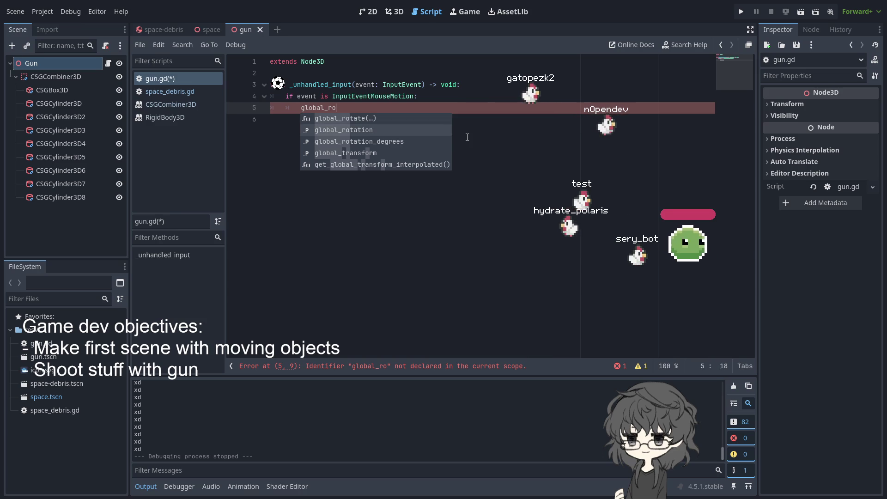
{"action": "key", "text": "Return"}
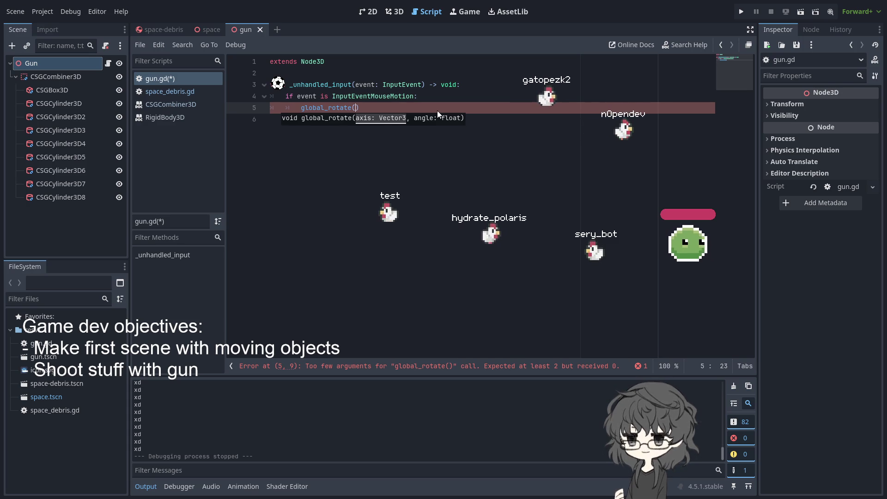
Pass Vector3.MODEL_TOP as the axis, then remove TOP to choose another model axis.
{"action": "type", "text": "Vec"}
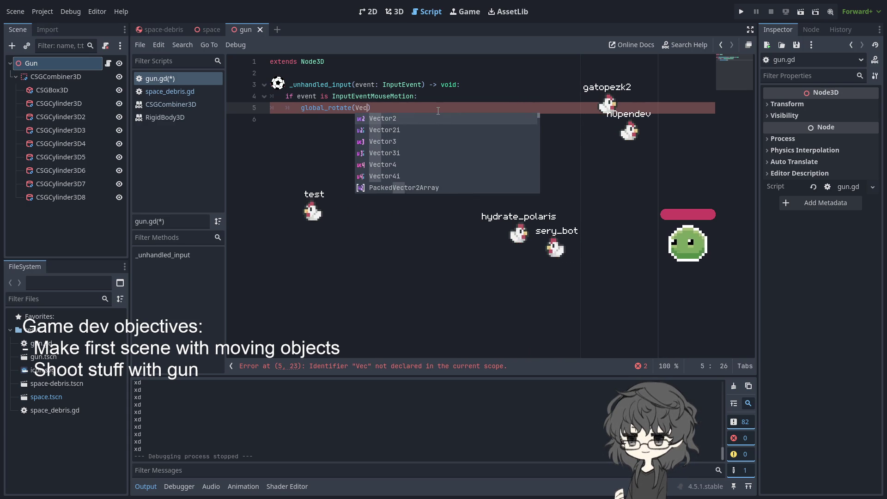
{"action": "type", "text": "tor3.Y"}
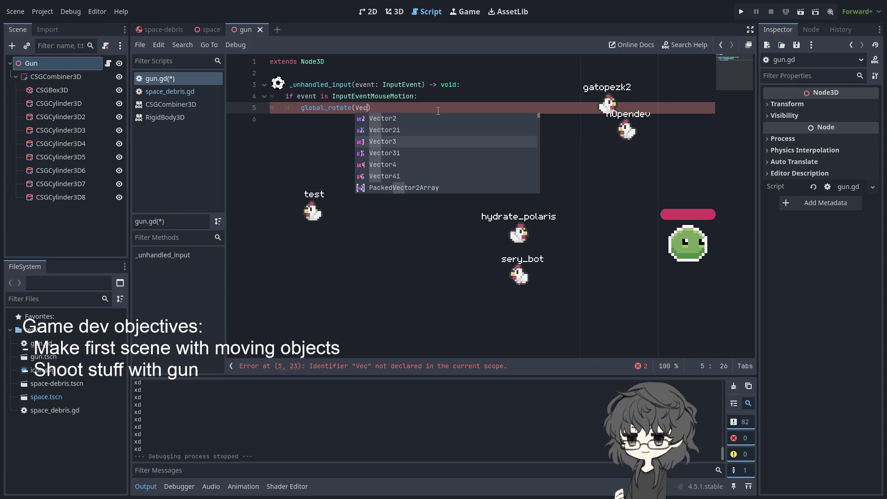
{"action": "key", "text": "BackSpace"}
{"action": "type", "text": "AX"}
{"action": "key", "text": "BackSpace"}
{"action": "key", "text": "BackSpace"}
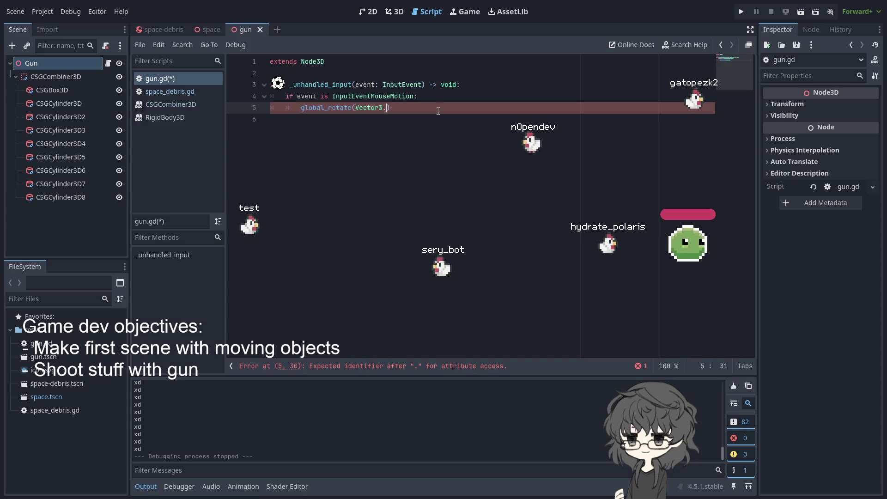
{"action": "type", "text": "TO"}
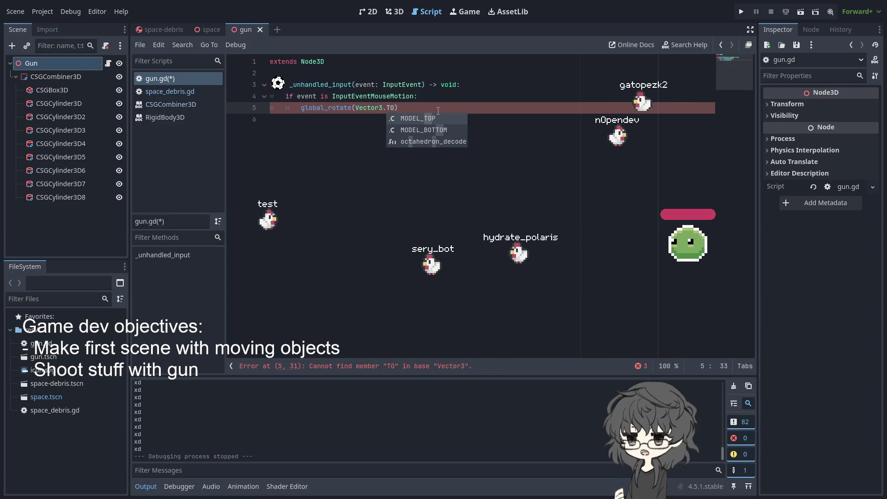
{"action": "key", "text": "Return"}
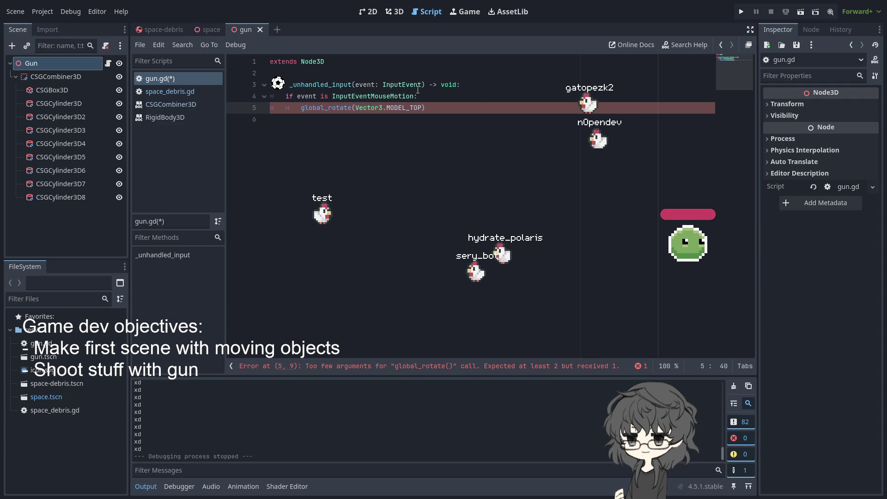
{"action": "key", "text": "BackSpace"}
{"action": "key", "text": "BackSpace"}
{"action": "key", "text": "BackSpace"}
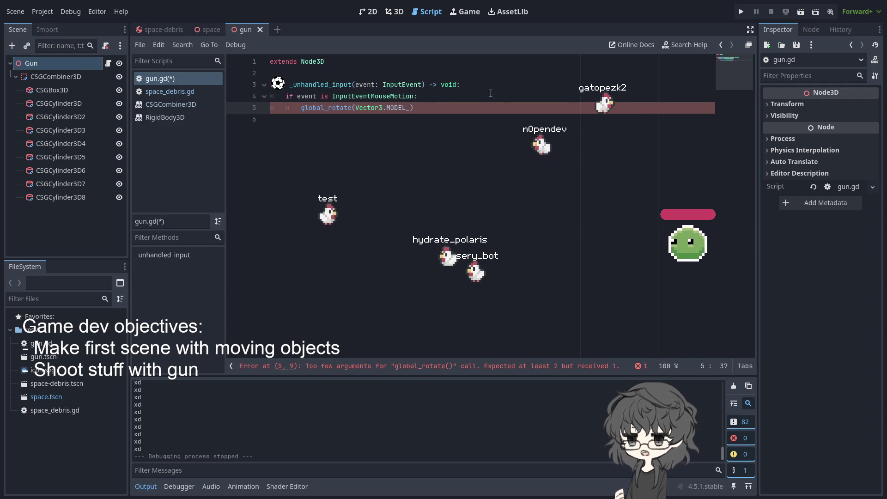
Set the global_rotate axis to Vector3.MODEL_BOTTOM and dismiss the signature hint.
{"action": "type", "text": "Bo"}
{"action": "key", "text": "Return"}
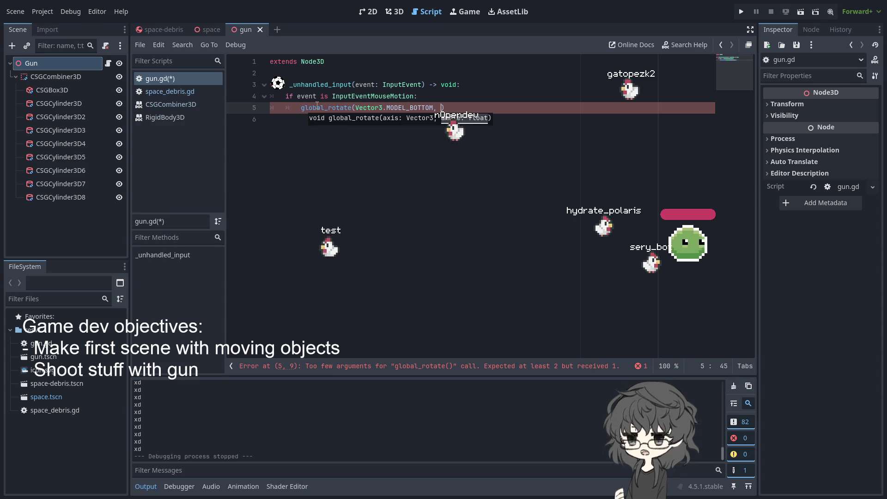
{"action": "key", "text": "Escape"}
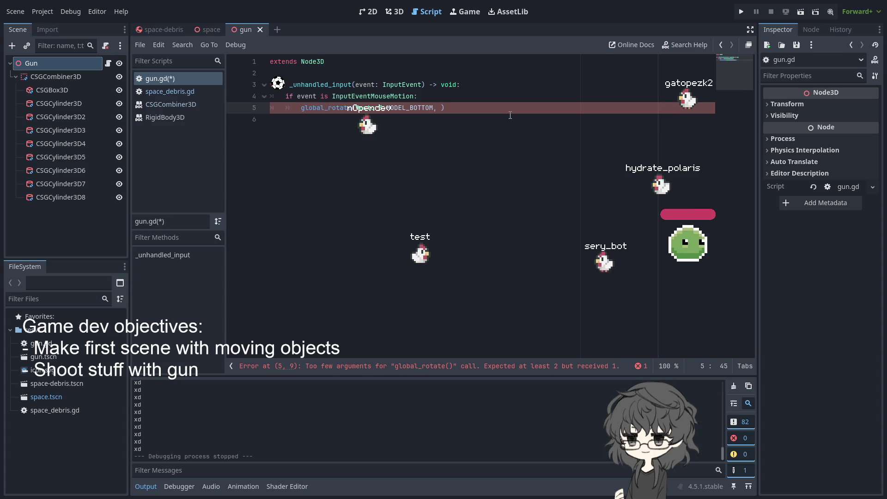
Try an angle second argument, browsing angle_difference and lerp_angle suggestions, then delete it.
{"action": "type", "text": "Vector2"}
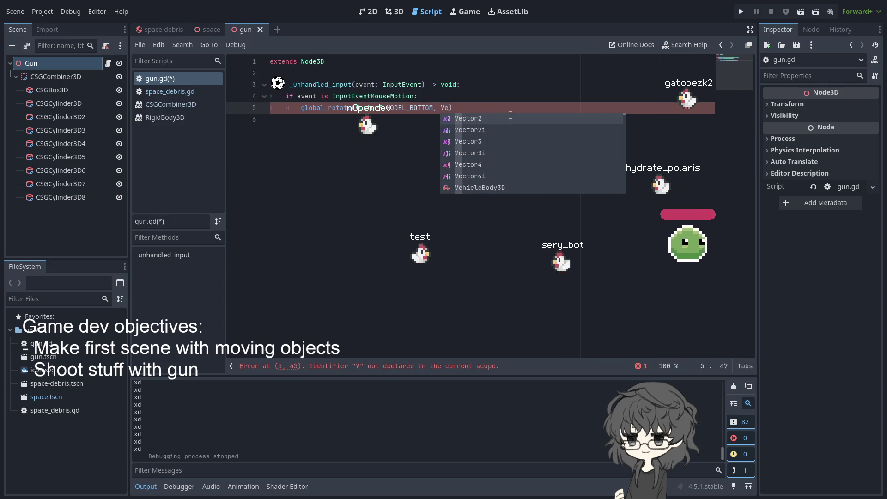
{"action": "type", "text": ".an"}
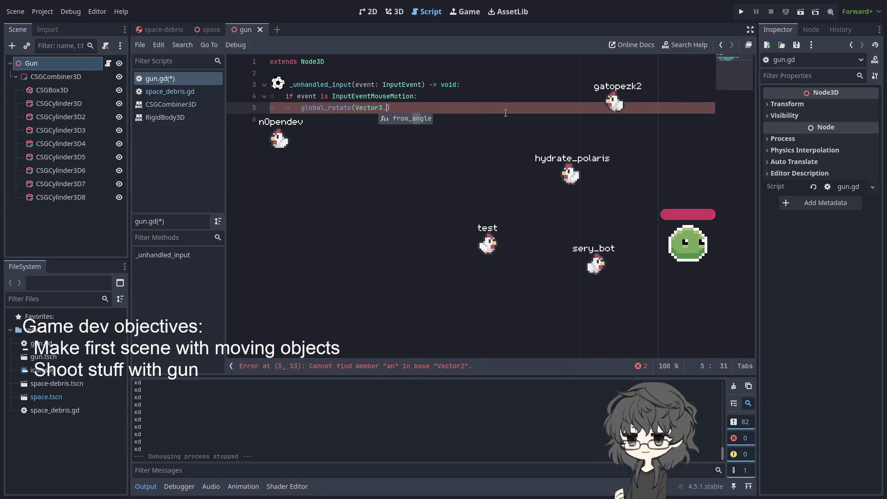
{"action": "key", "text": "Left"}
{"action": "key", "text": "Left"}
{"action": "key", "text": "BackSpace"}
{"action": "key", "text": "BackSpace"}
{"action": "key", "text": "BackSpace"}
{"action": "key", "text": "Right"}
{"action": "key", "text": "Right"}
{"action": "type", "text": "g"}
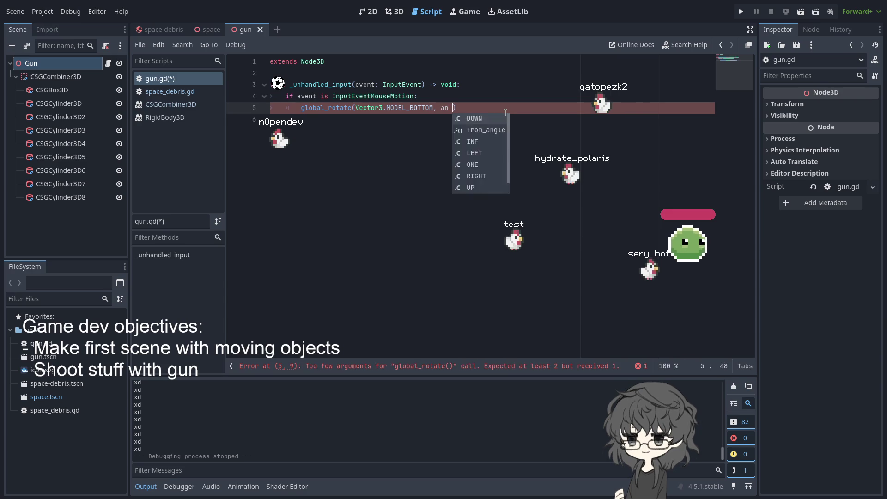
{"action": "key", "text": "BackSpace"}
{"action": "key", "text": "BackSpace"}
{"action": "type", "text": "globa"}
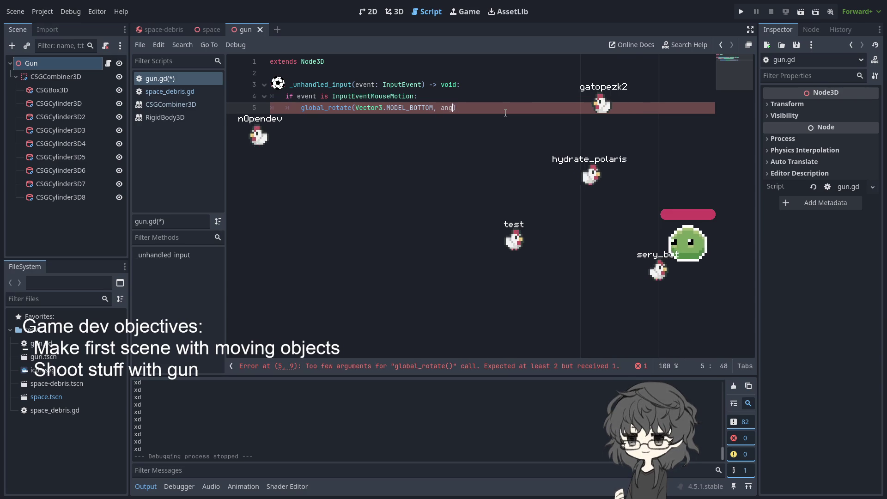
{"action": "type", "text": "l"}
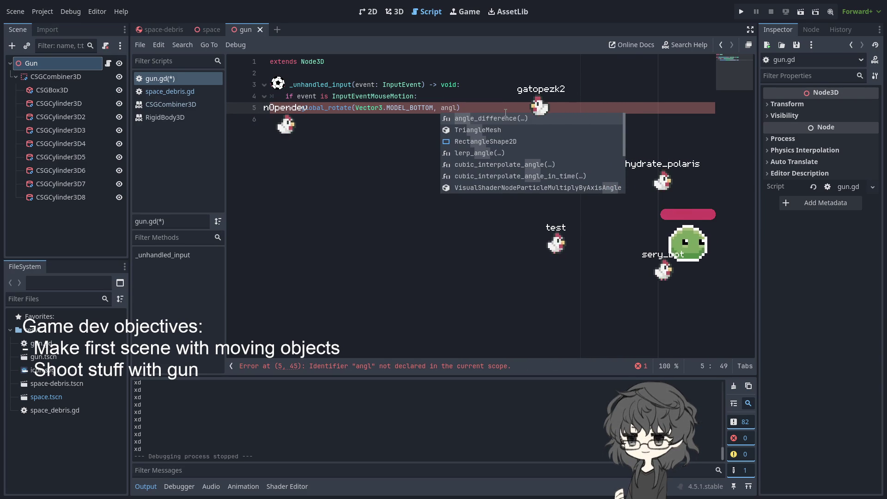
{"action": "key", "text": "Return"}
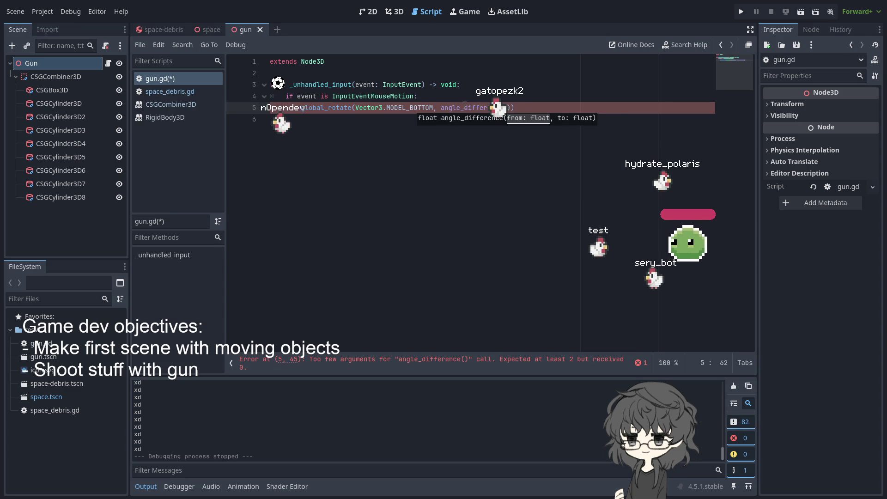
{"action": "type", "text": "e"}
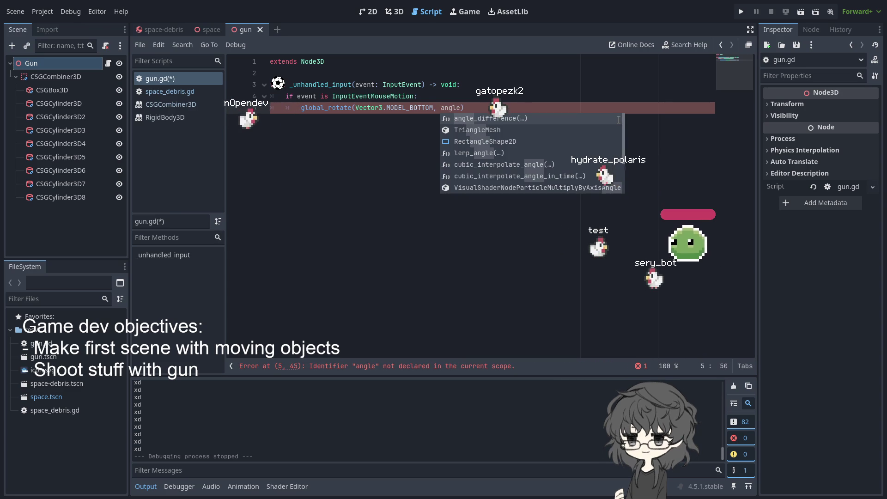
{"action": "key", "text": "Down"}
{"action": "key", "text": "Down"}
{"action": "key", "text": "Down"}
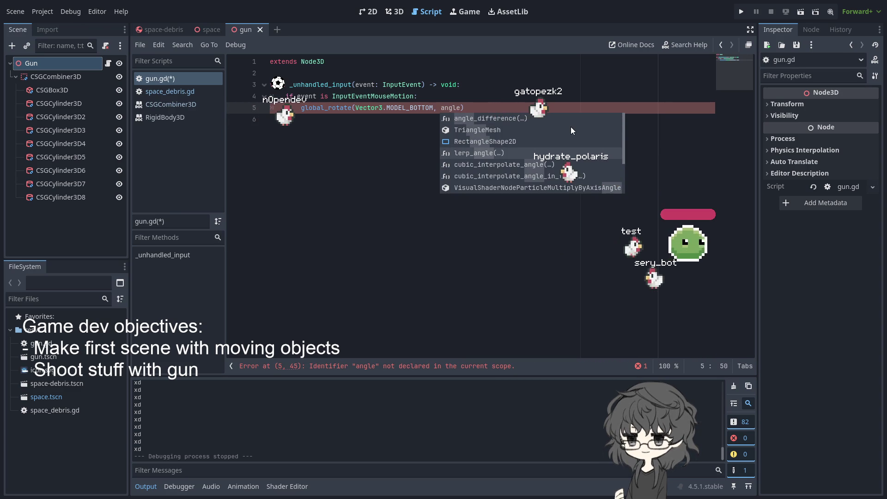
{"action": "key", "text": "ctrl+BackSpace"}
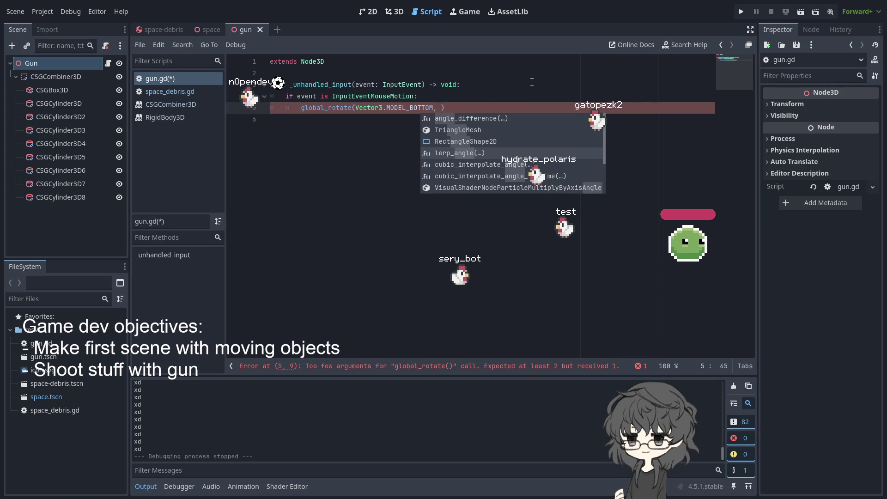
Dismiss the autocomplete suggestion list.
{"action": "key", "text": "Escape"}
Try typing aim on an indented line 6, then remove that line.
{"action": "left_click", "coordinate": [475, 117]}
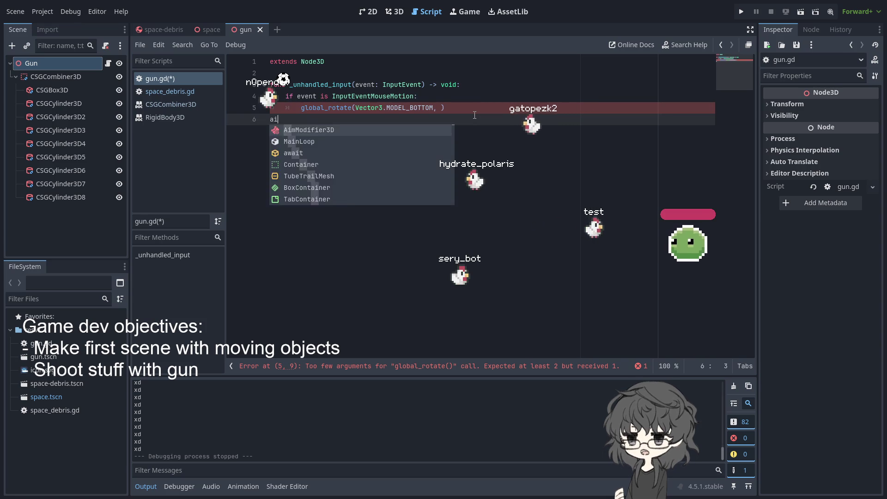
{"action": "key", "text": "Tab"}
{"action": "type", "text": "aim"}
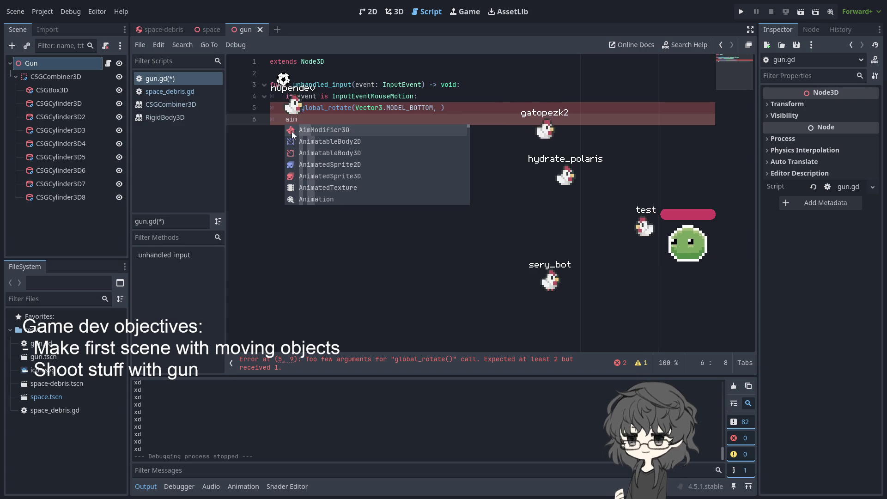
{"action": "scroll", "coordinate": [382, 135], "scroll_direction": "down", "scroll_amount": 15}
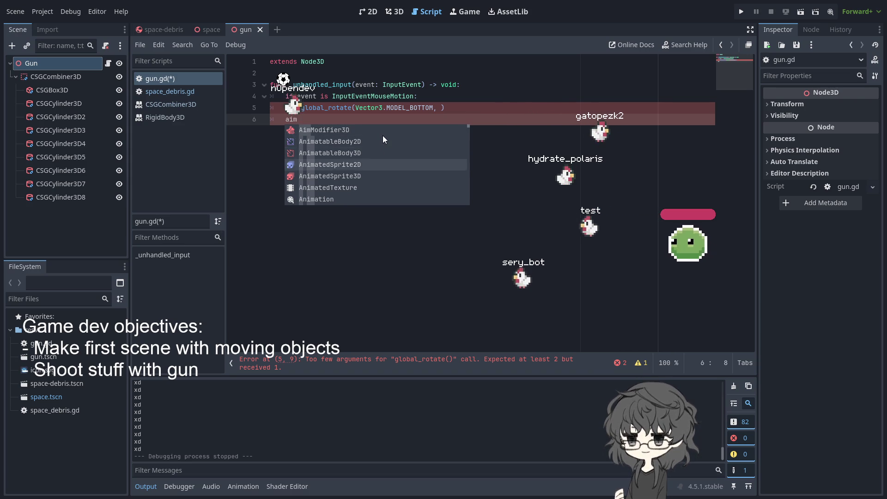
{"action": "key", "text": "BackSpace"}
{"action": "key", "text": "BackSpace"}
{"action": "key", "text": "BackSpace"}
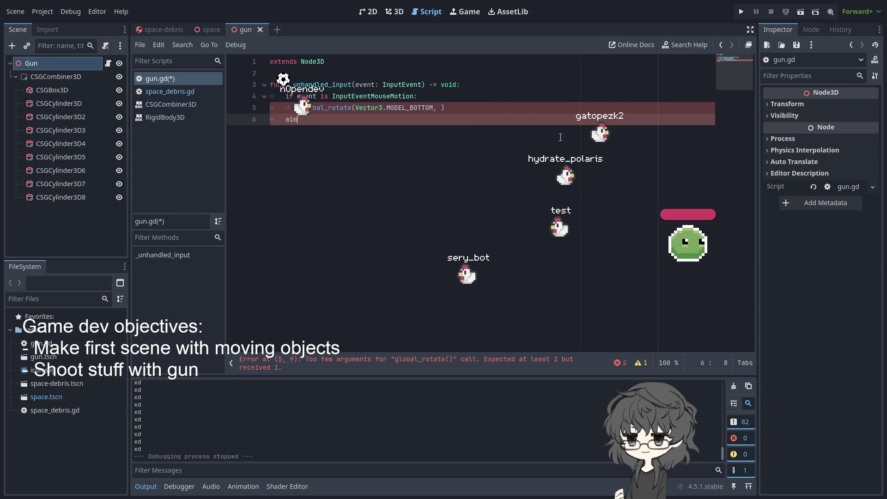
{"action": "key", "text": "BackSpace"}
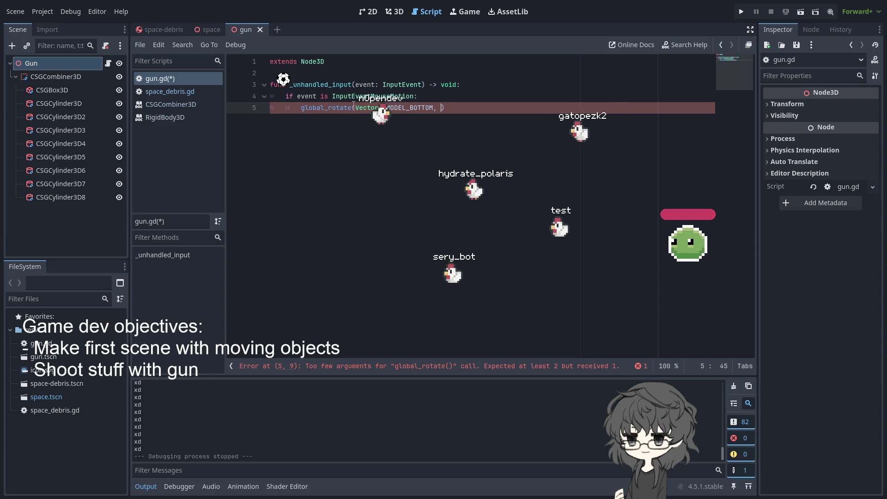
Insert an empty look_at() call above global_rotate and place the cursor inside its parentheses.
{"action": "key", "text": "ctrl+shift+Return"}
{"action": "type", "text": "l"}
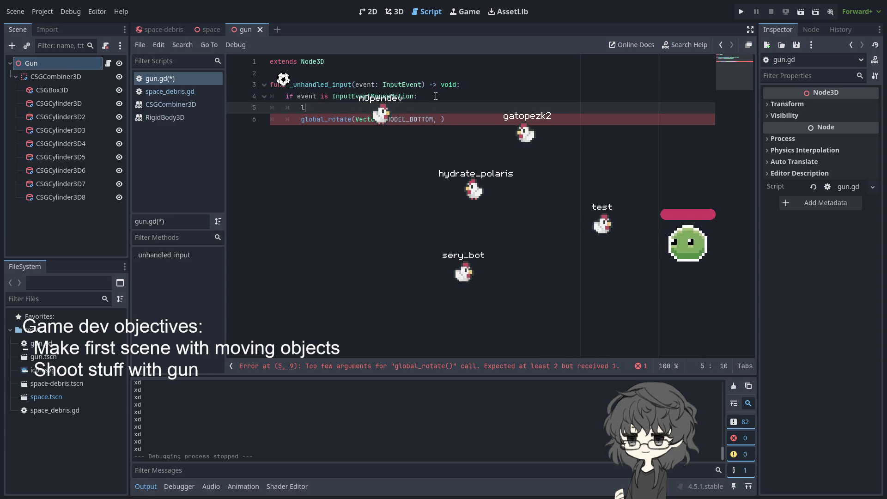
{"action": "type", "text": "oo"}
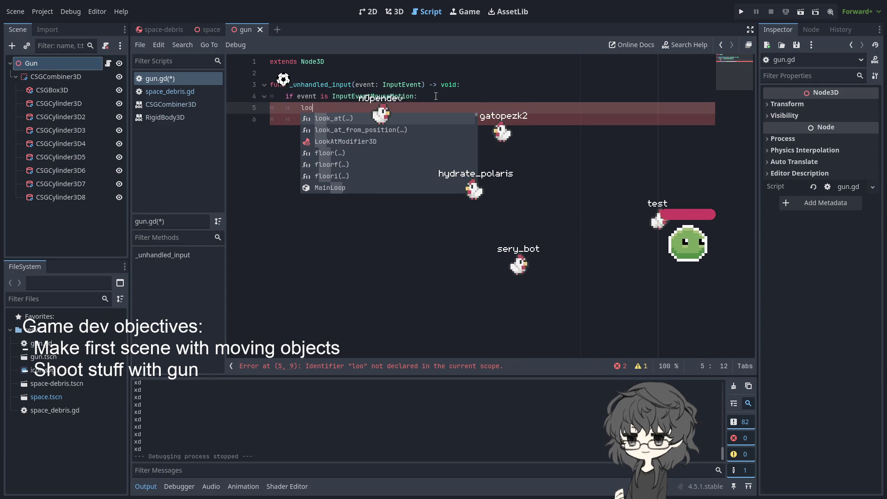
{"action": "key", "text": "Return"}
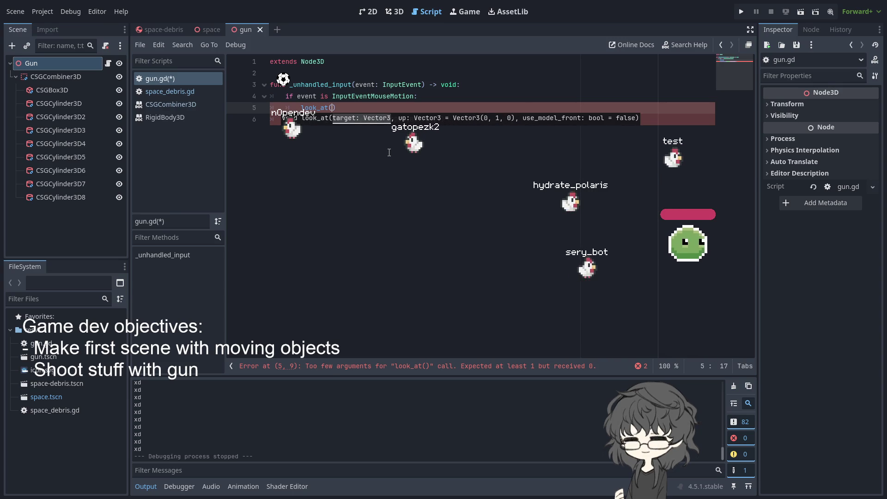
{"action": "key", "text": "Down"}
{"action": "key", "text": "End"}
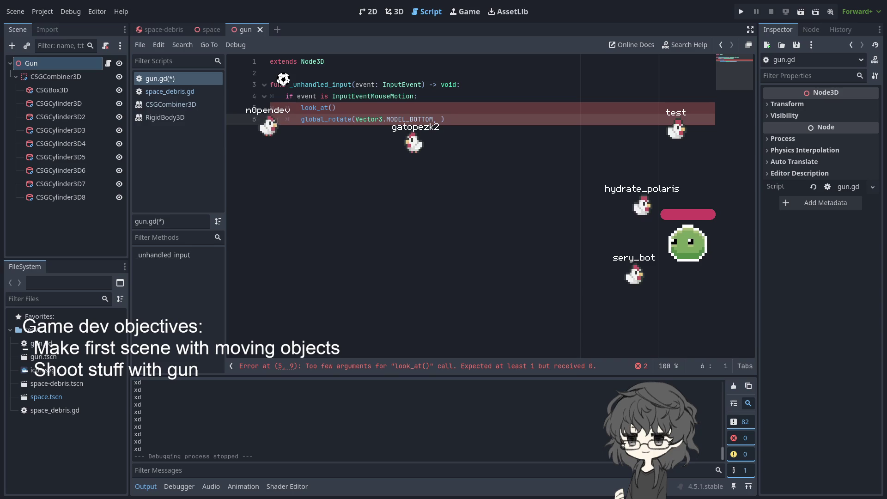
{"action": "left_click", "coordinate": [329, 108]}
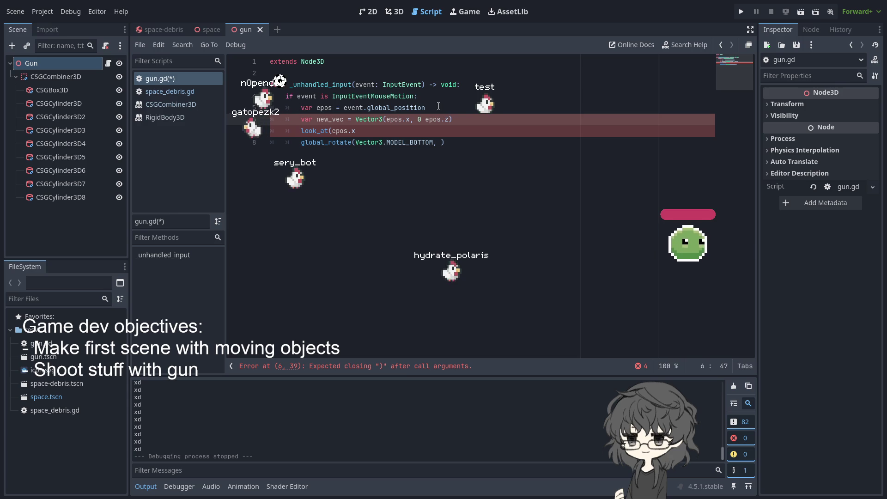
Fix the Vector3 arguments and make look_at target new_vec instead of epos.x.
{"action": "key", "text": "Left"}
{"action": "key", "text": "Left"}
{"action": "key", "text": "Left"}
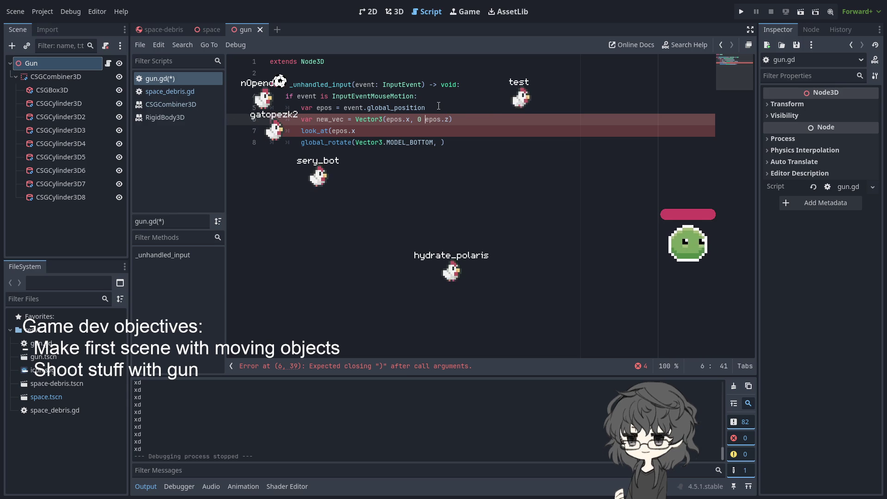
{"action": "type", "text": ","}
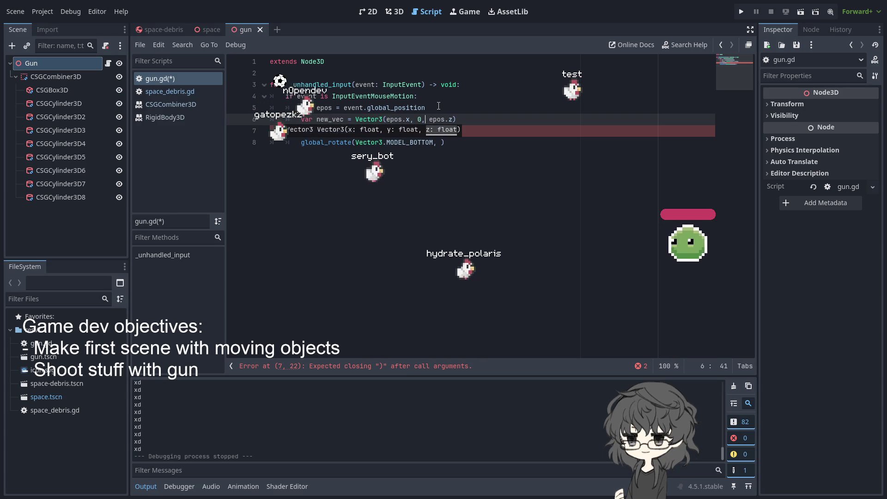
{"action": "left_click_drag", "start_coordinate": [331, 131], "coordinate": [355, 130]}
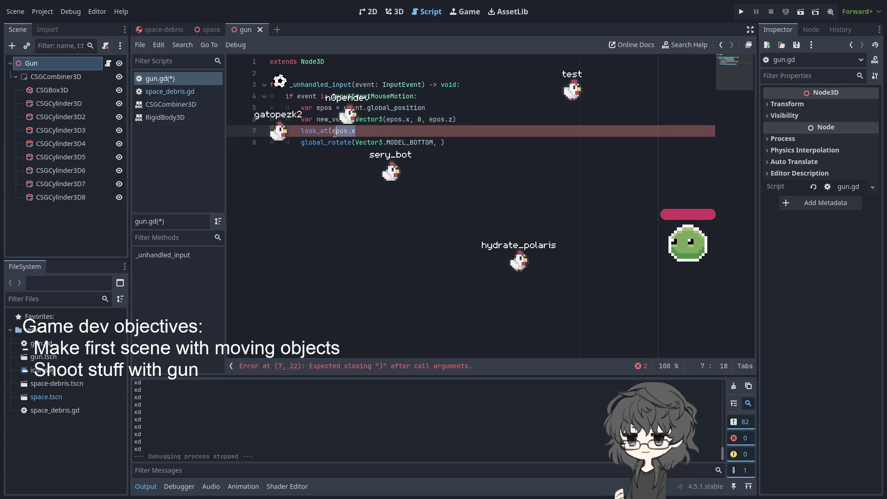
{"action": "type", "text": "new_vec"}
{"action": "key", "text": "Down"}
{"action": "key", "text": "End"}
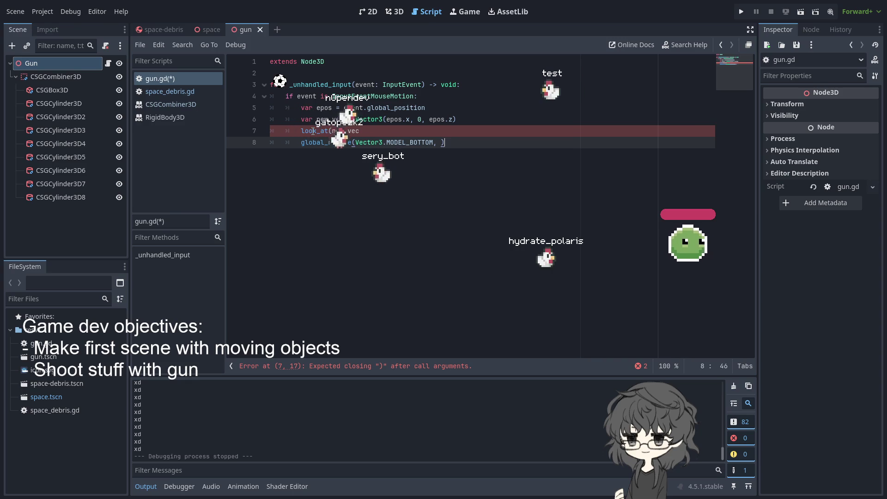
Add Vector3.MODEL_TOP as the up direction, giving look_at(new_vec, Vector3.MODEL_TOP).
{"action": "left_click", "coordinate": [374, 131]}
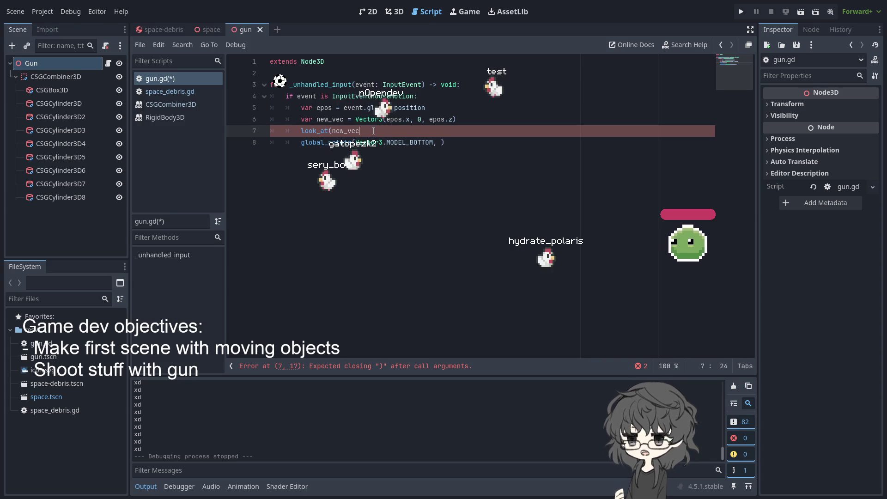
{"action": "type", "text": ", "}
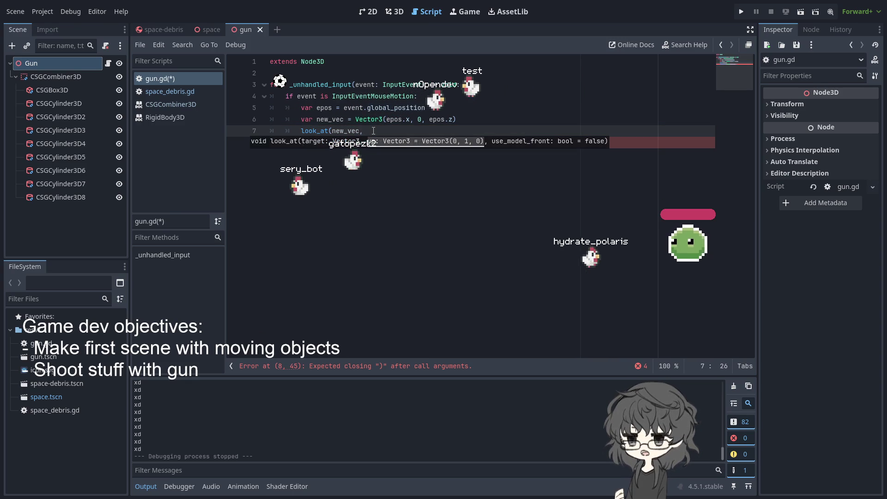
{"action": "type", "text": "Vector3."}
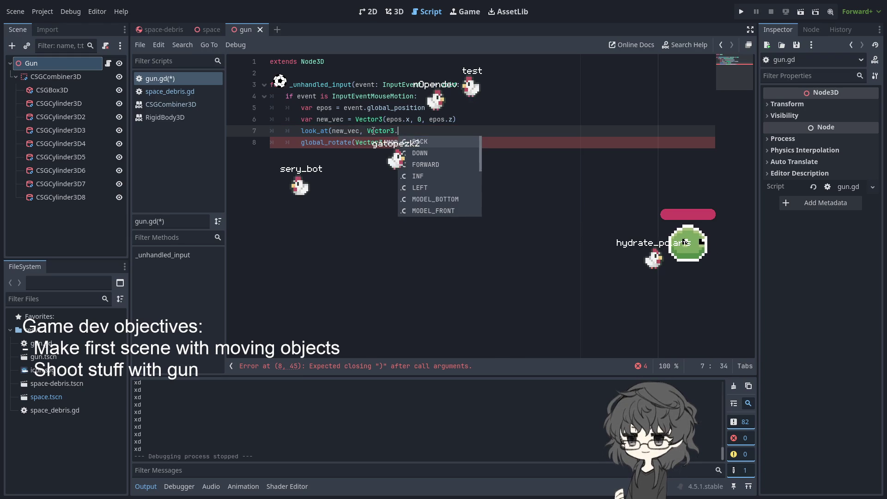
{"action": "type", "text": "M"}
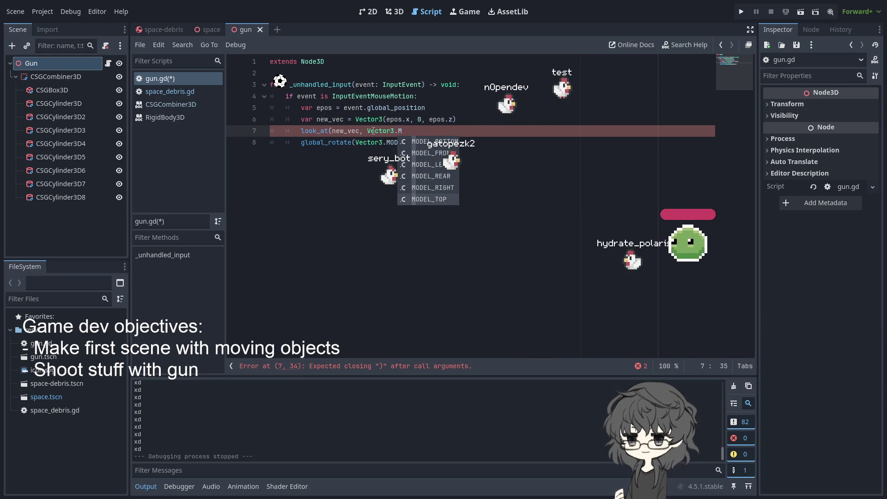
{"action": "key", "text": "Up"}
{"action": "key", "text": "Return"}
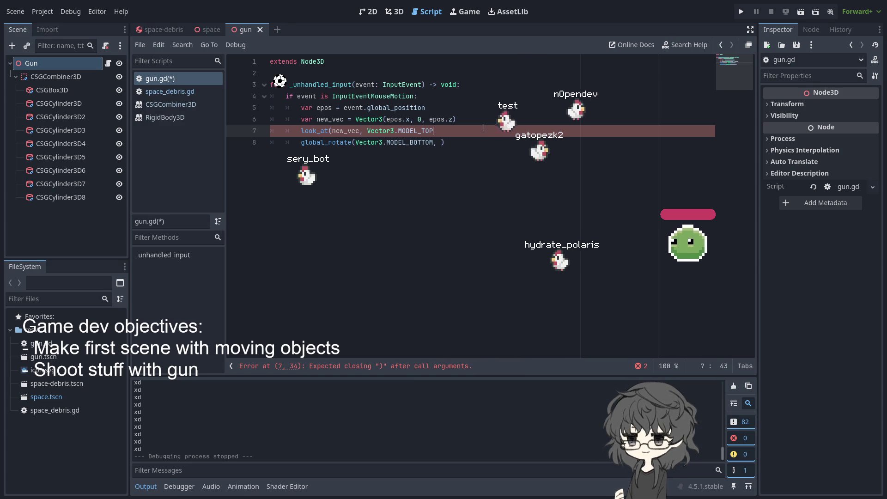
{"action": "type", "text": ")"}
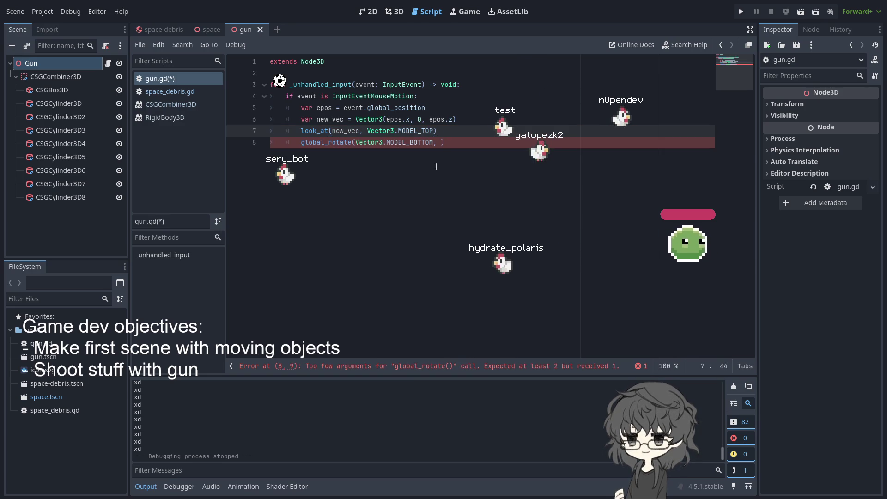
Delete the leftover global_rotate line and run the project to test the gun.
{"action": "left_click_drag", "start_coordinate": [471, 131], "coordinate": [487, 140]}
{"action": "key", "text": "BackSpace"}
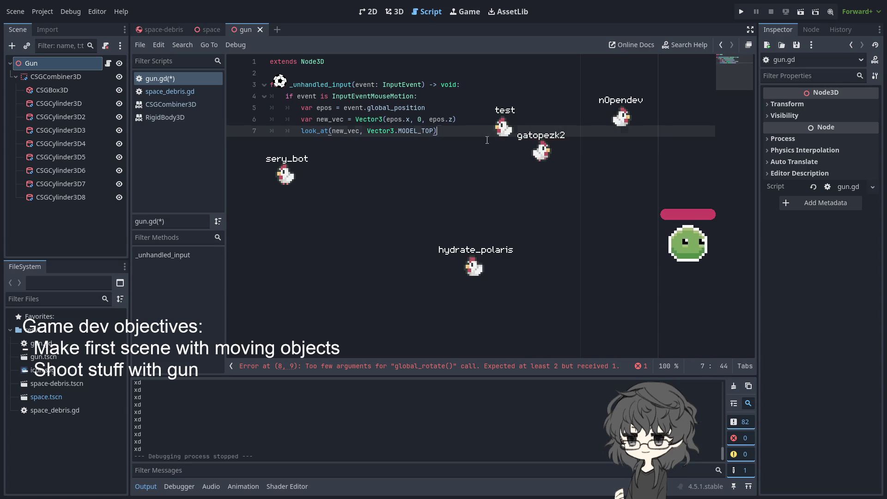
{"action": "left_click", "coordinate": [742, 12]}
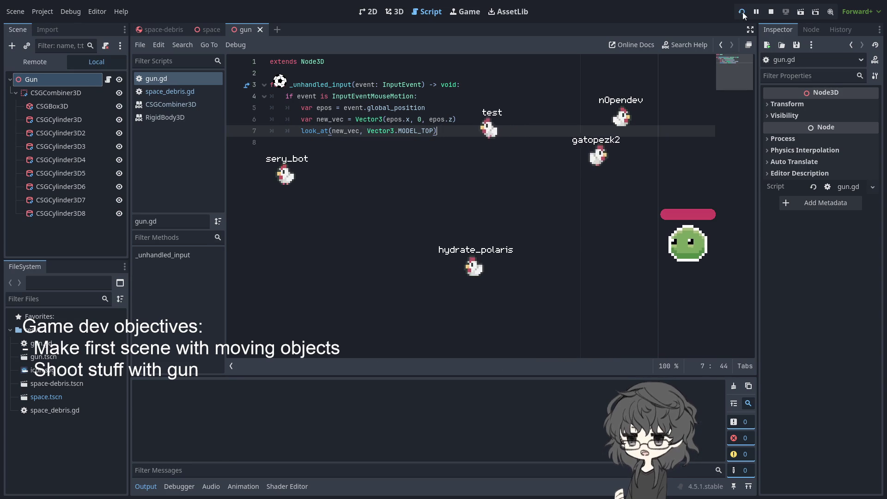